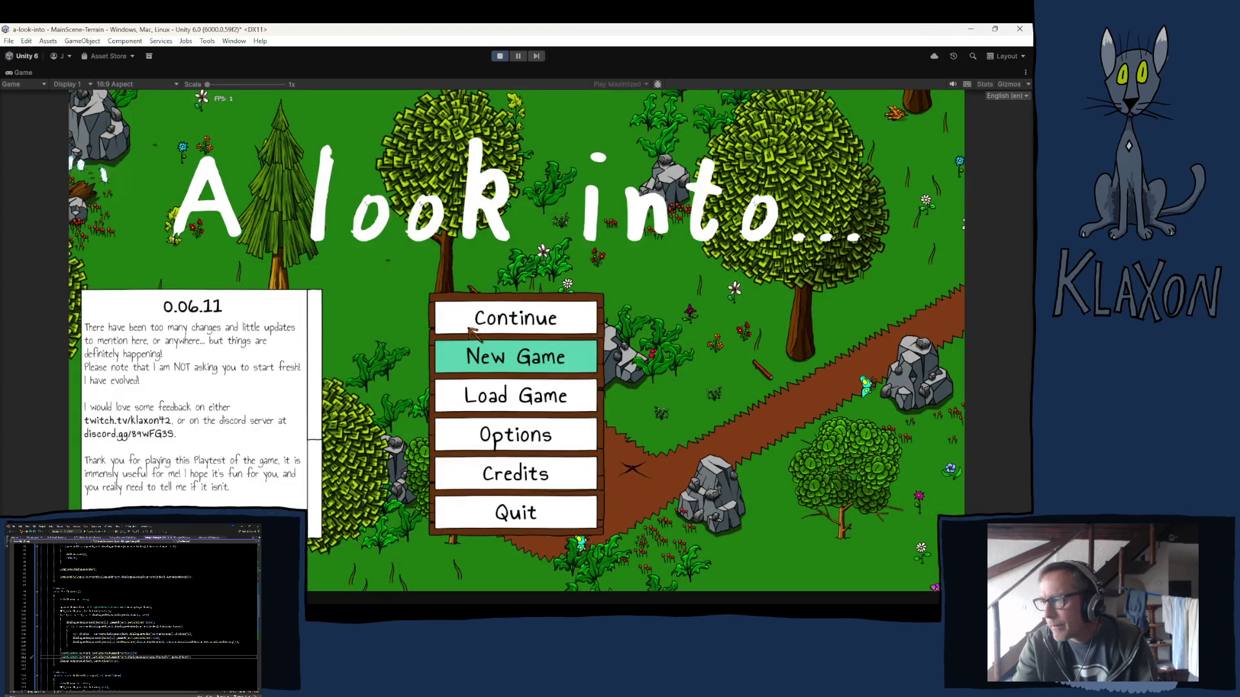
Continue the saved game and start the bear walking through the forest world.
{"action": "left_click", "coordinate": [515, 327]}
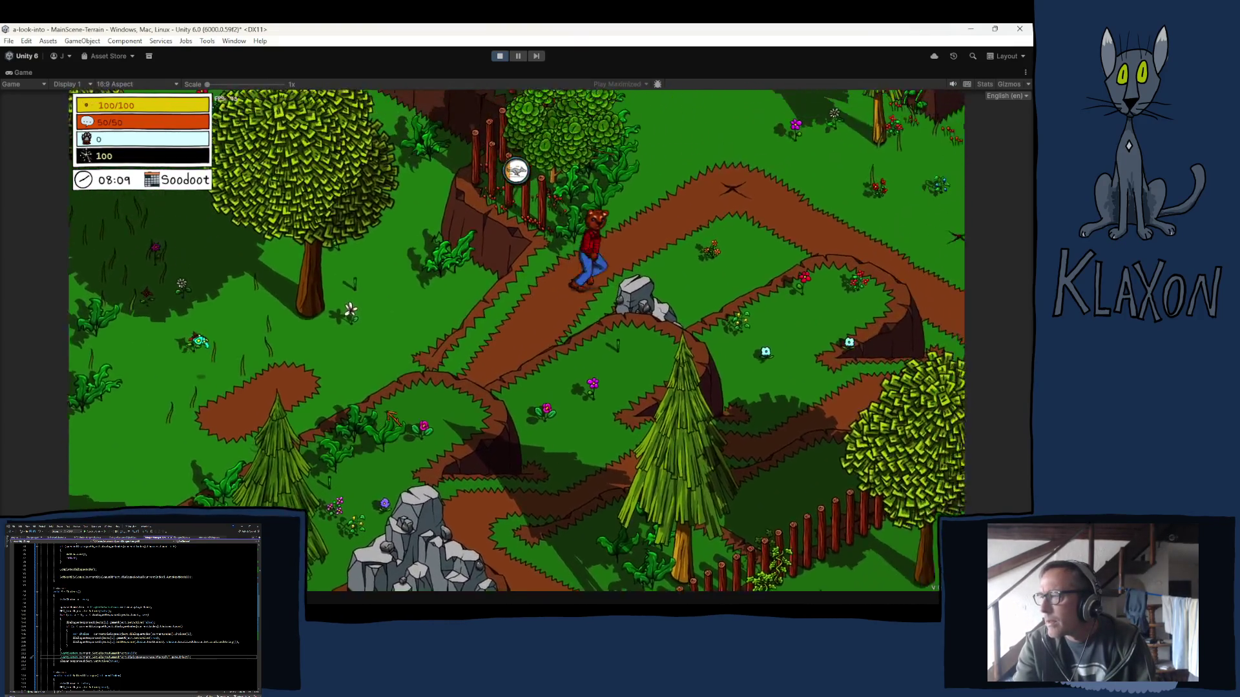
{"action": "left_click", "coordinate": [393, 418]}
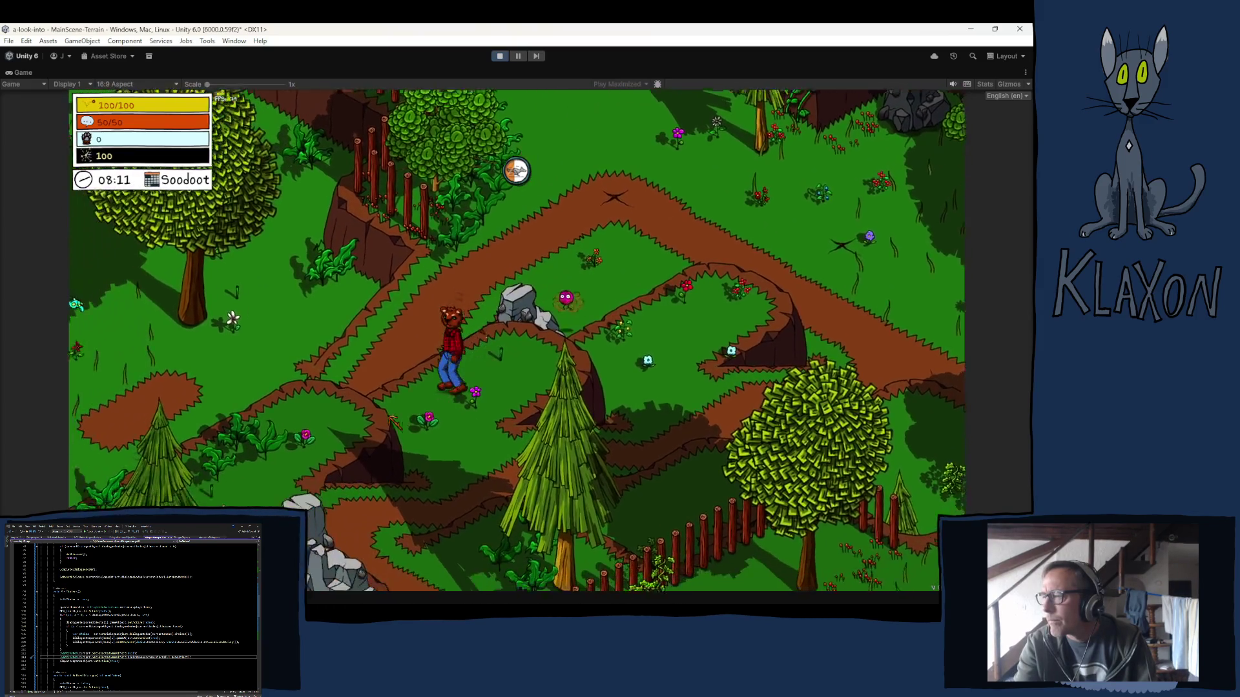
Finish the Manuela and Ramiro conversation and walk the bear down to the yellow rabbit.
{"action": "left_click_drag", "start_coordinate": [393, 418], "coordinate": [394, 423]}
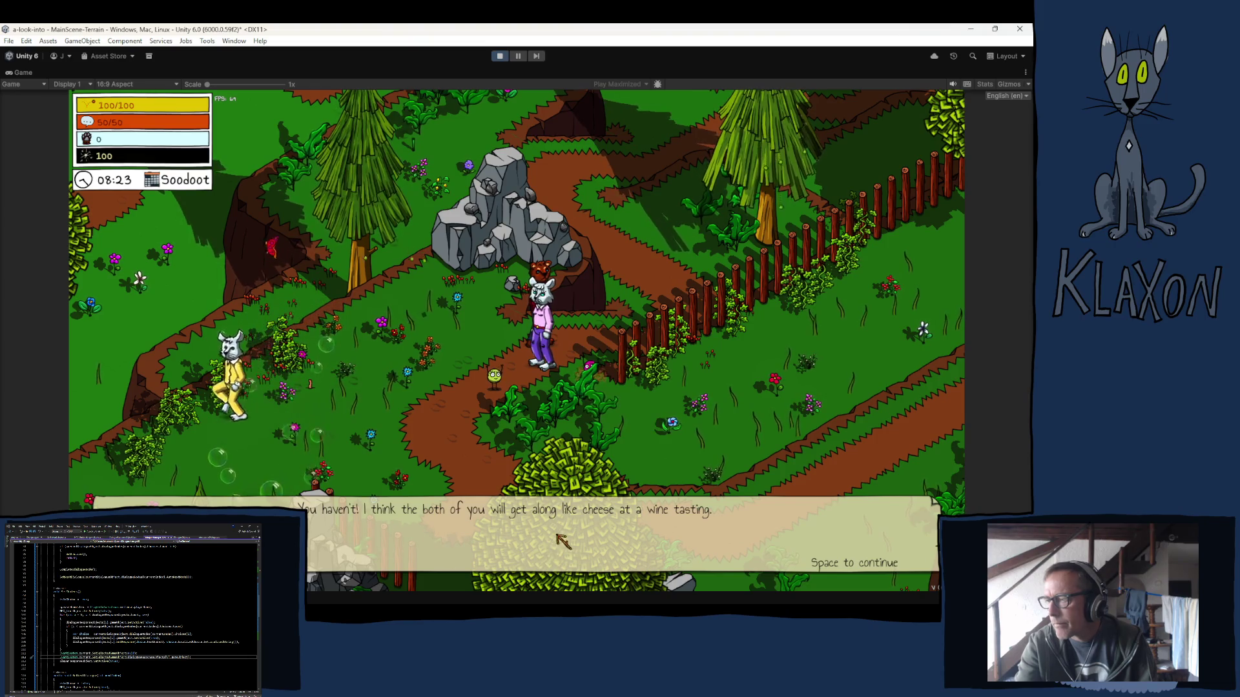
{"action": "key", "text": "space"}
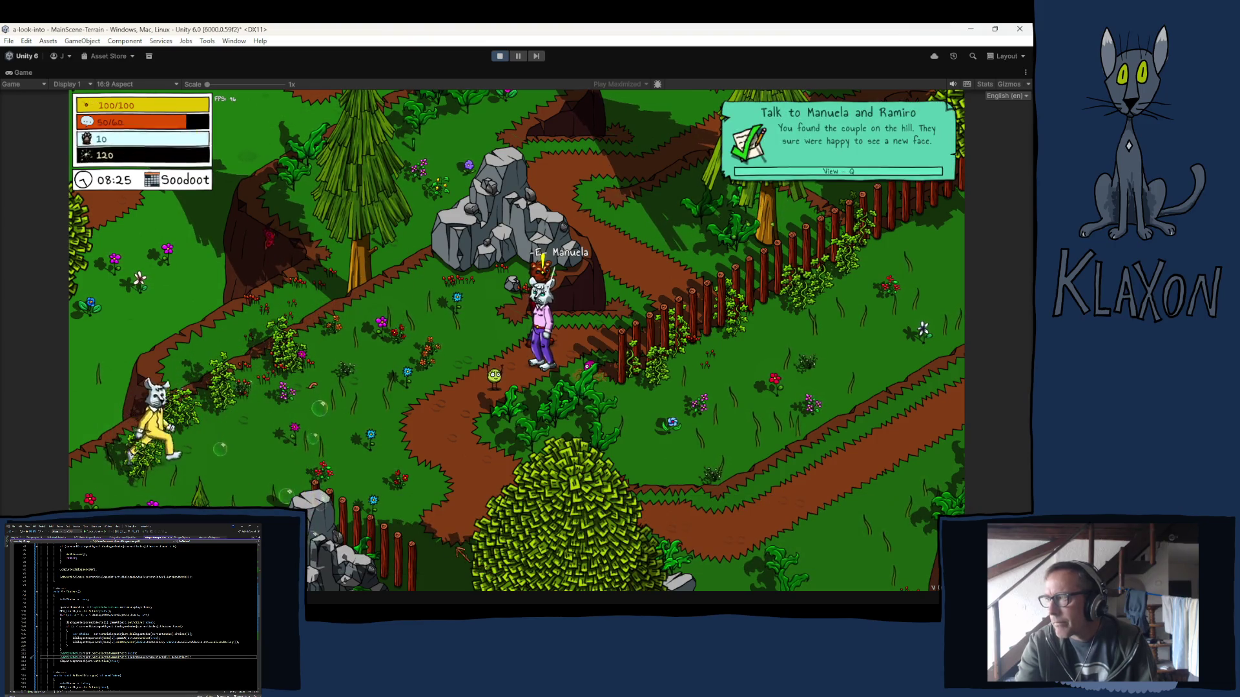
{"action": "key", "text": "a"}
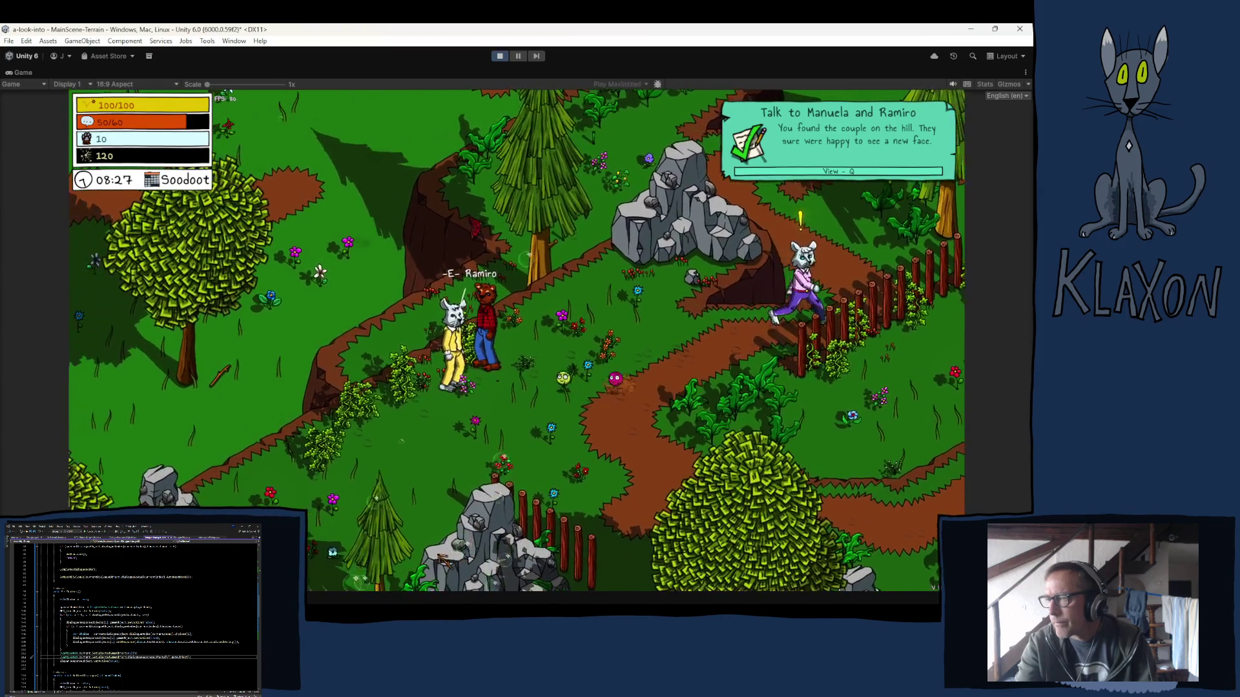
{"action": "key", "text": "w"}
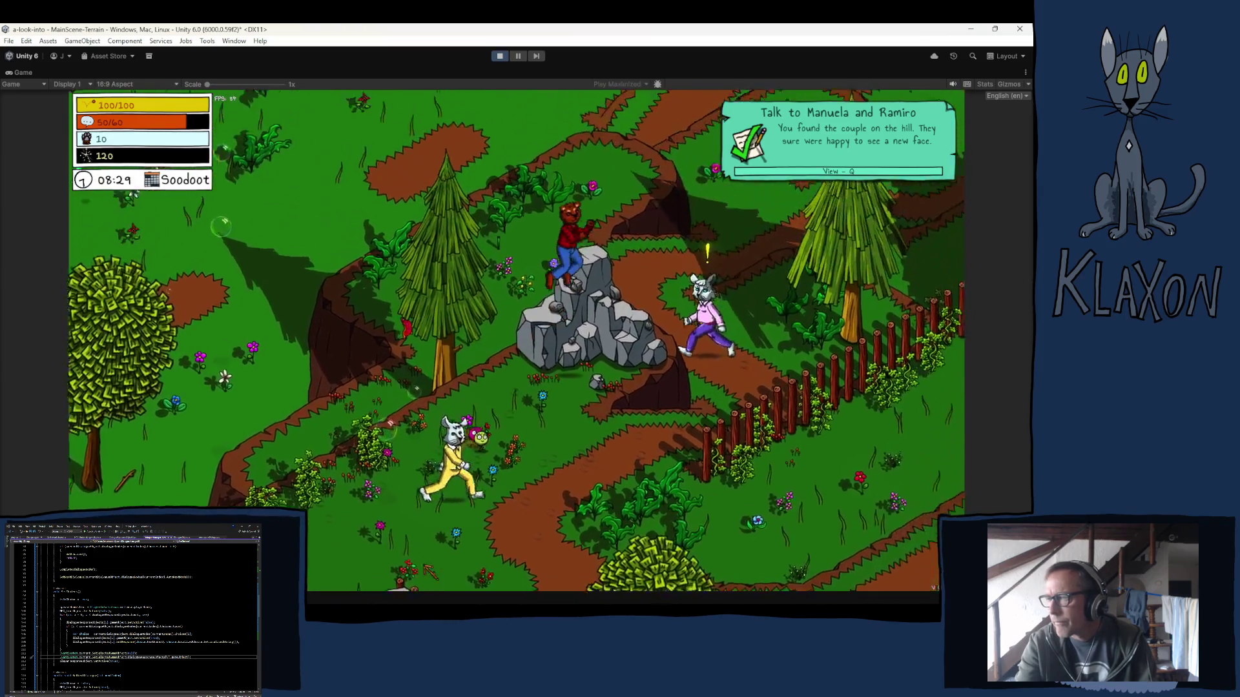
{"action": "key", "text": "s"}
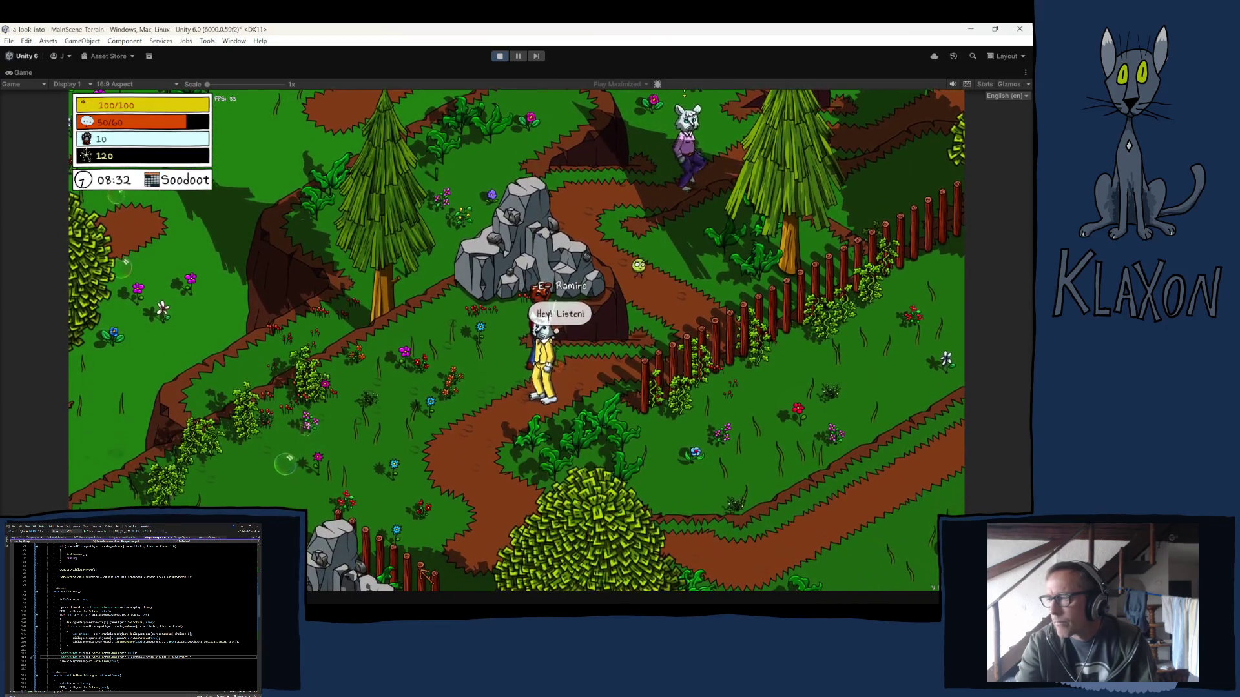
Walk up the path to the pink rabbit and talk to it to receive the Reach the campsite quest.
{"action": "key", "text": "w"}
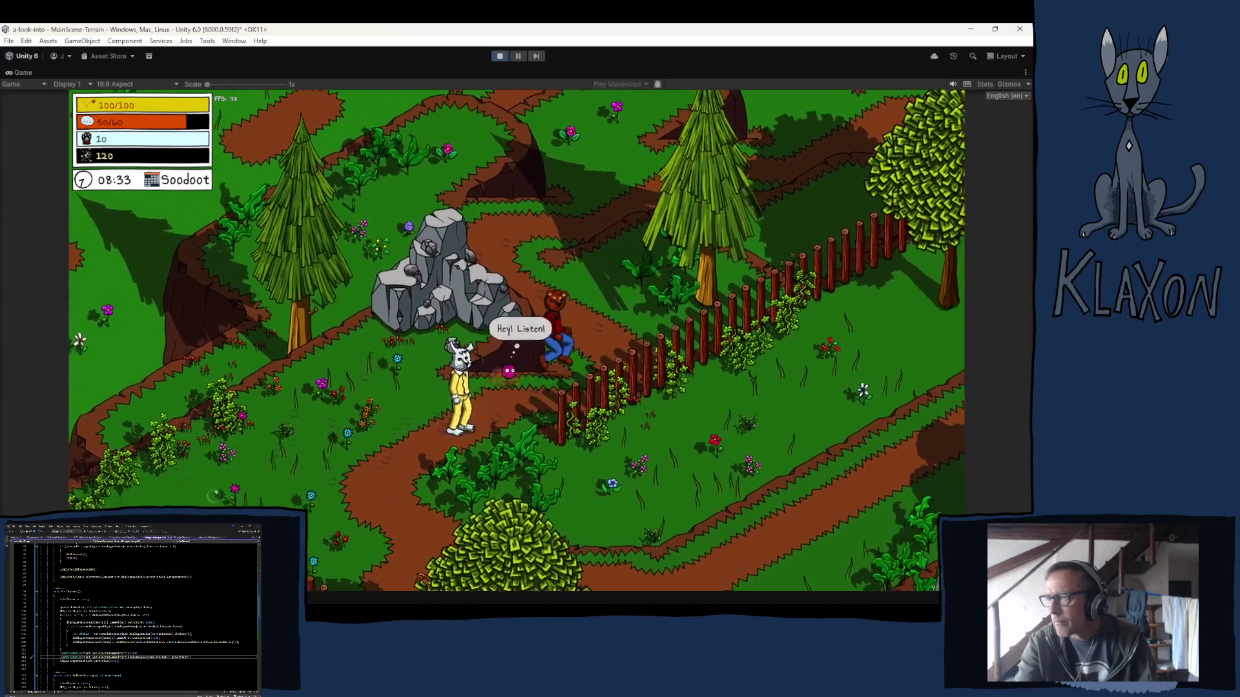
{"action": "key", "text": "w"}
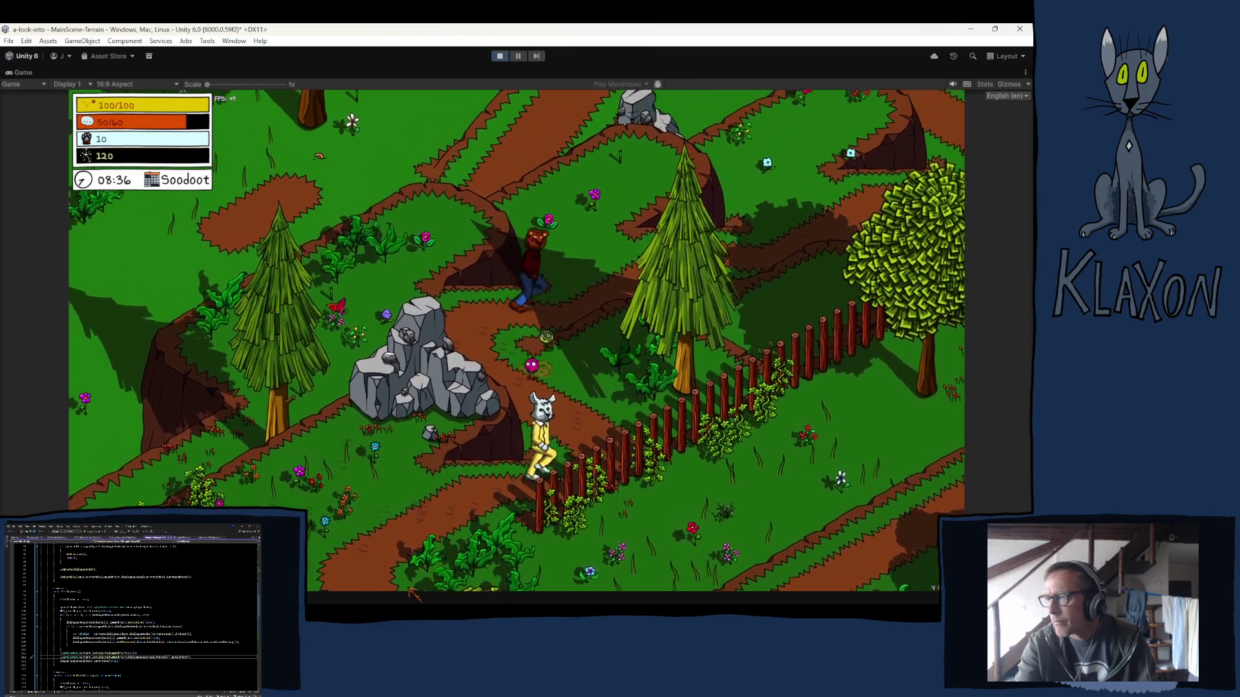
{"action": "key", "text": "w"}
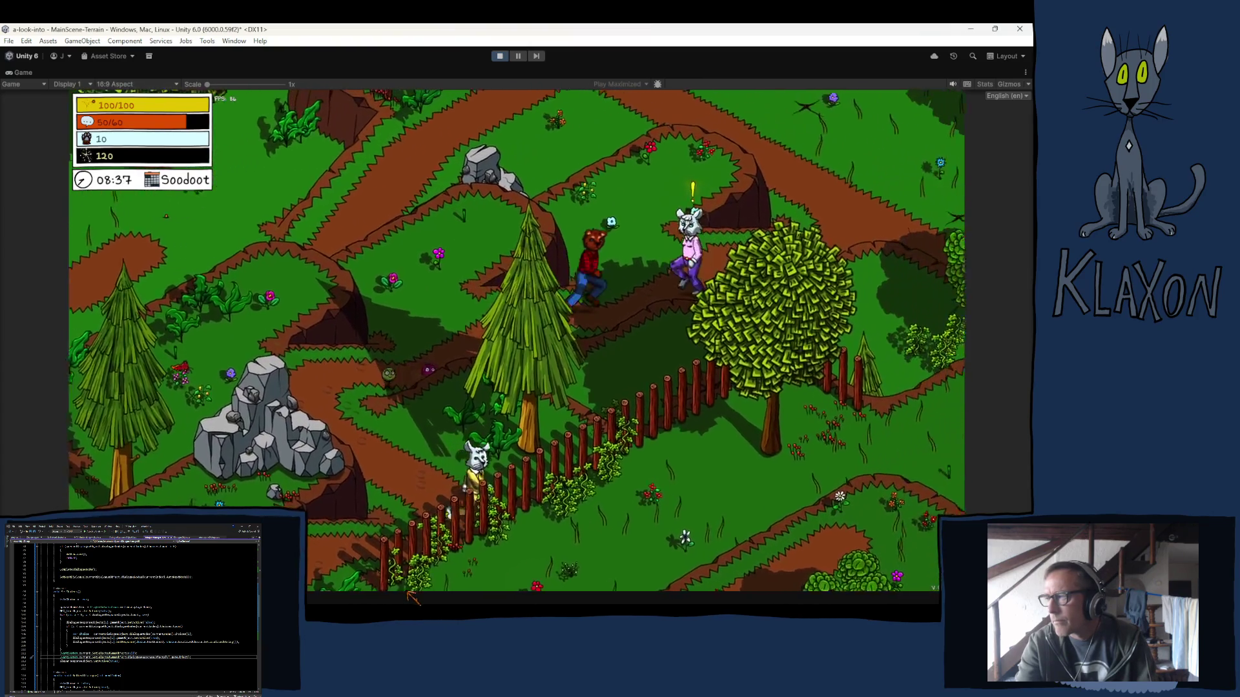
{"action": "key", "text": "e"}
{"action": "key", "text": "space"}
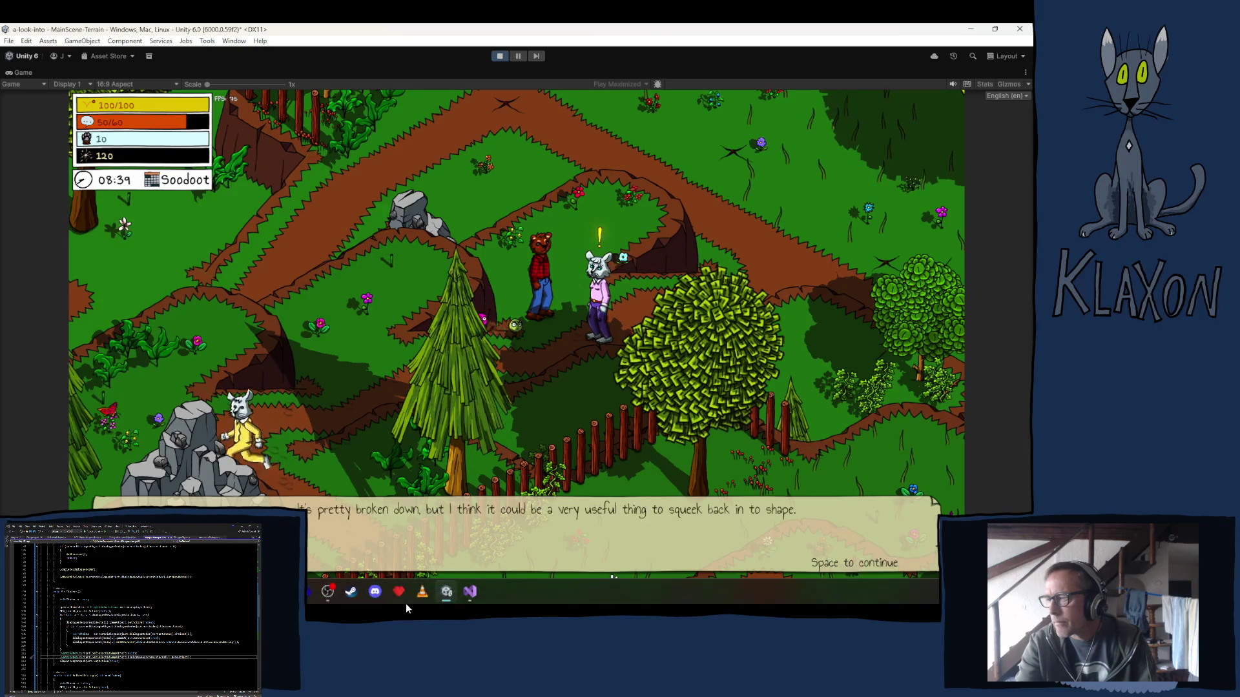
{"action": "key", "text": "space"}
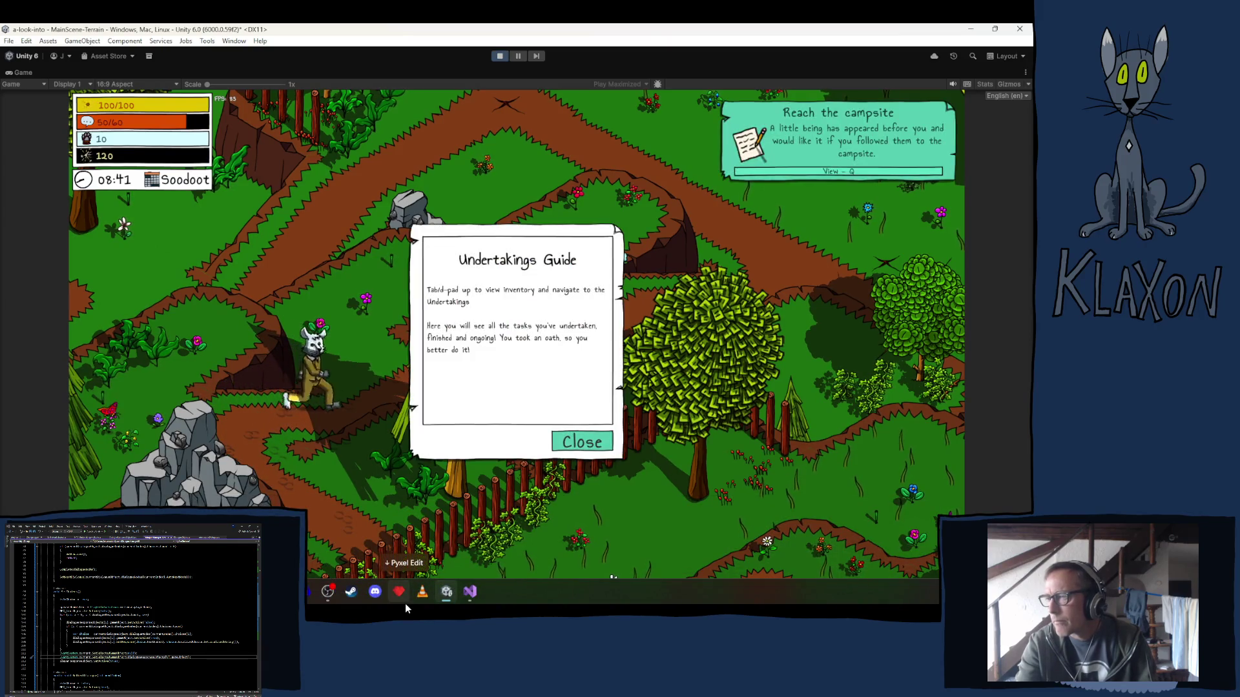
{"action": "left_click", "coordinate": [573, 444]}
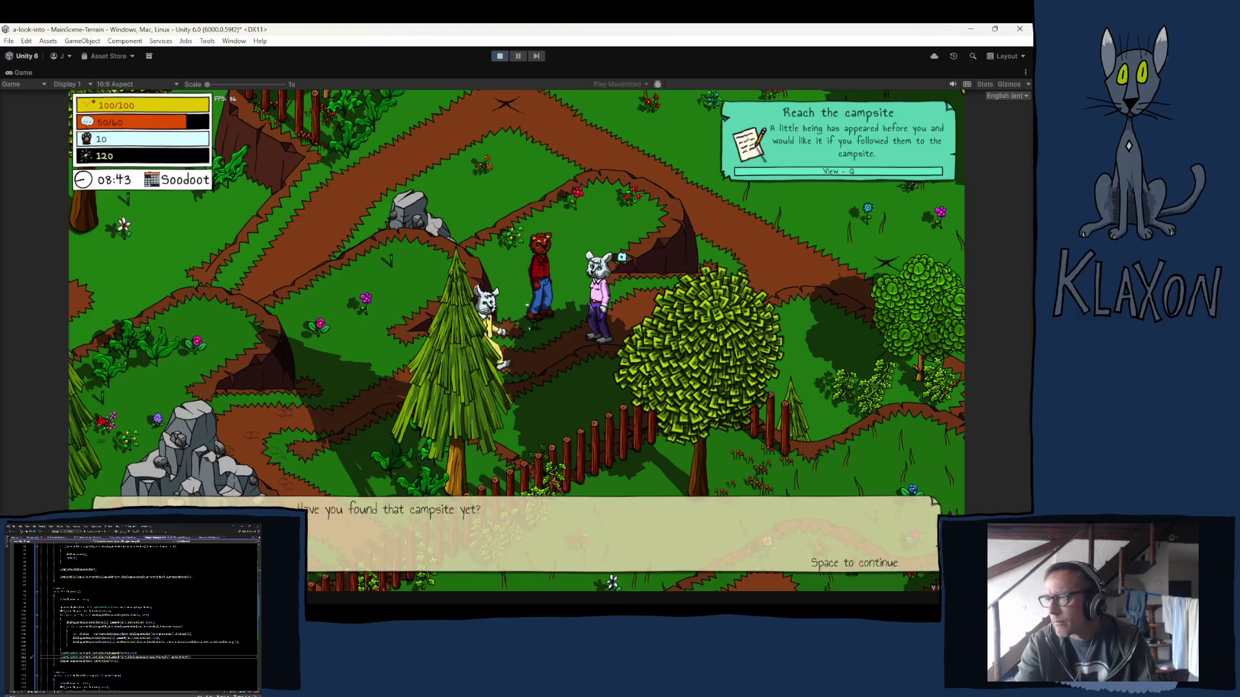
Advance the rabbit's last dialogue line, walk on, and stop the running game.
{"action": "key", "text": "space"}
{"action": "key", "text": "space"}
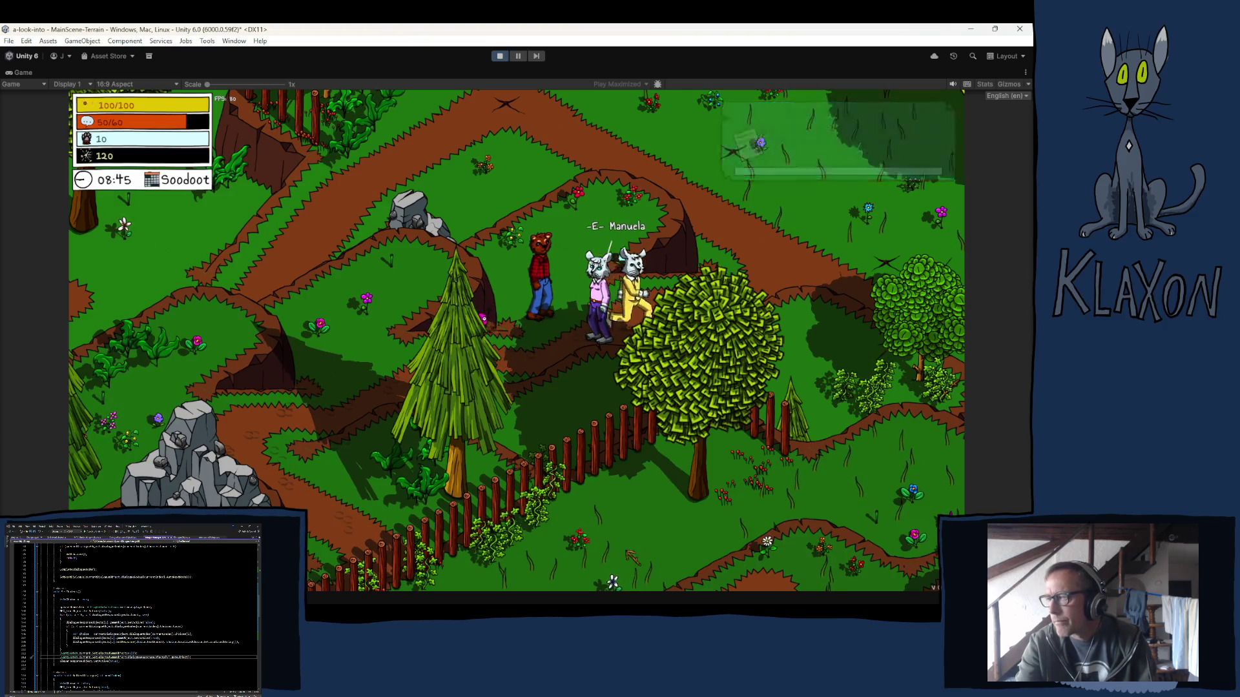
{"action": "key", "text": "w"}
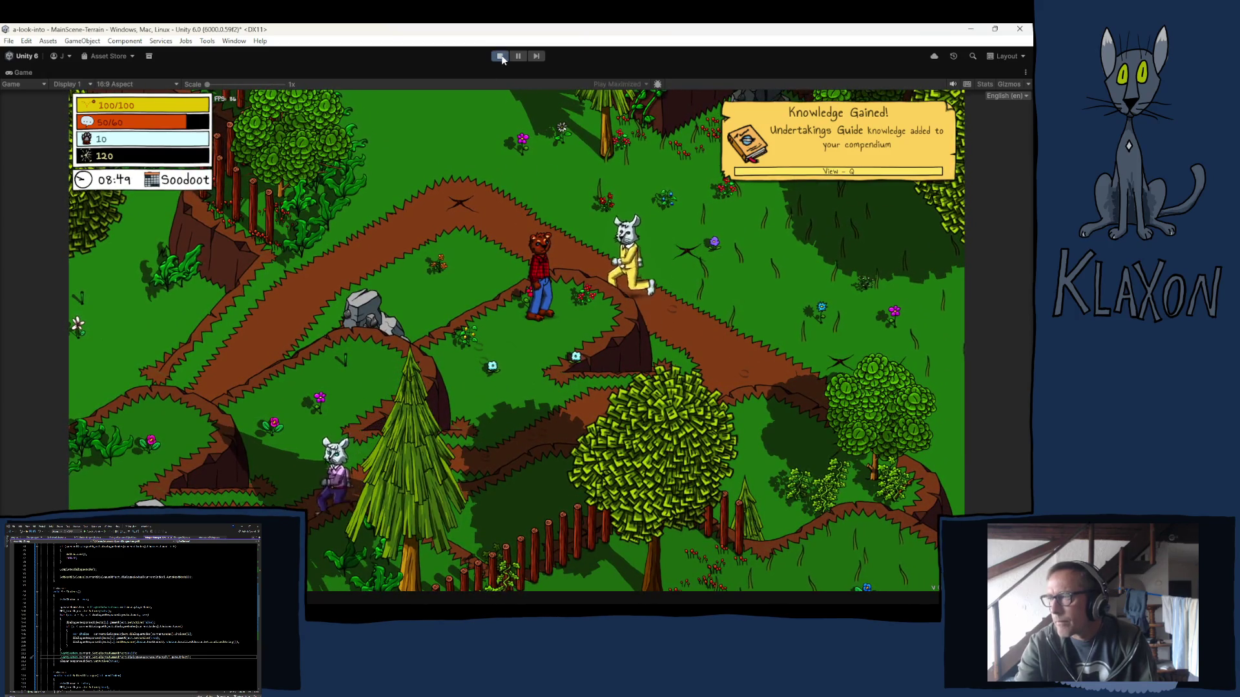
{"action": "key", "text": "ctrl+p"}
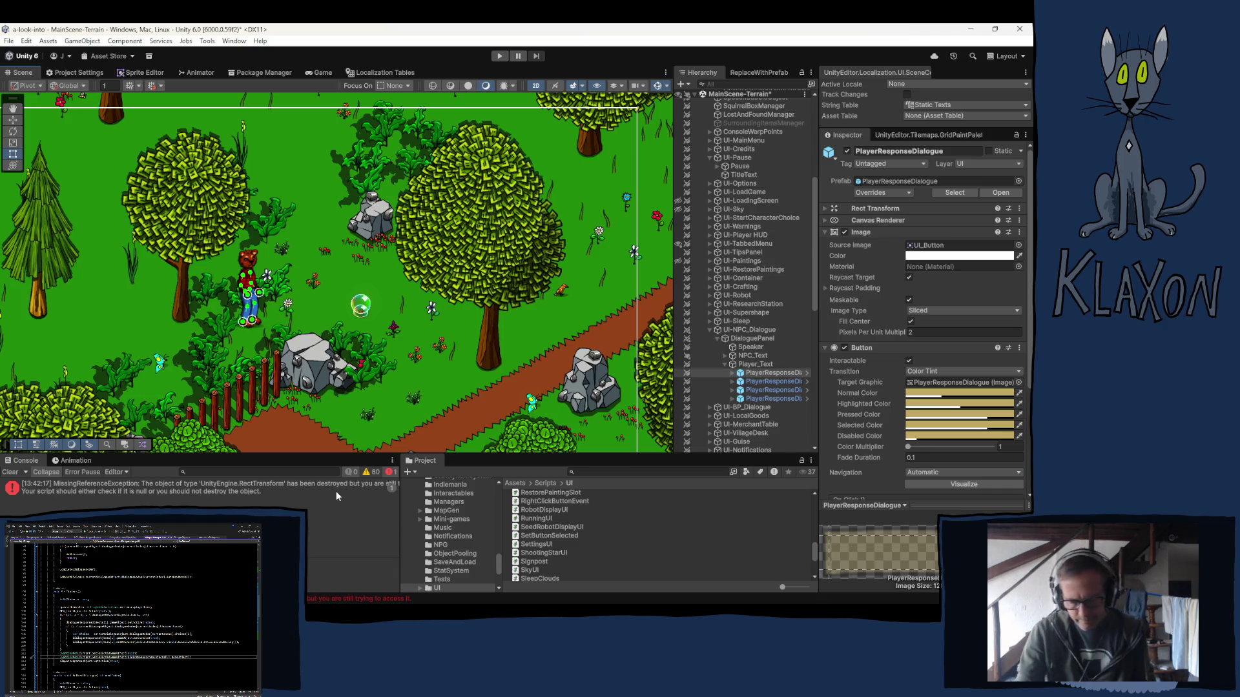
Check the MissingReferenceException reported in the Console after leaving Play mode.
{"action": "mouse_move", "coordinate": [336, 603]}
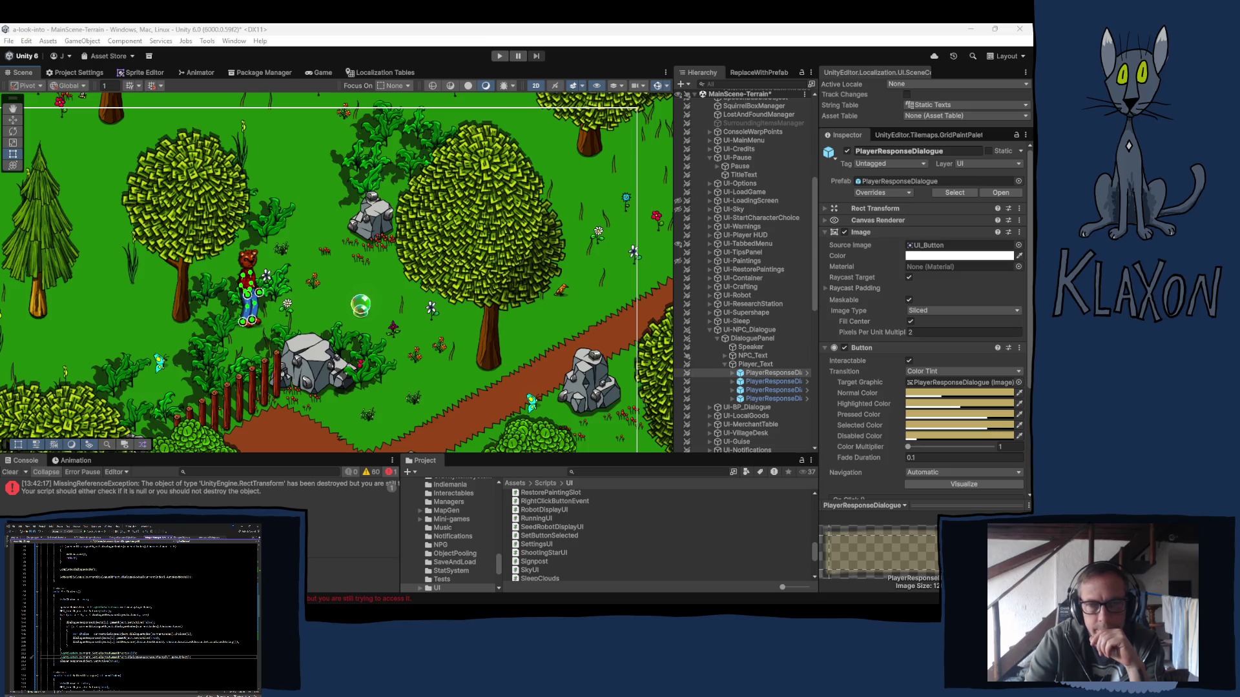
Scroll the Hierarchy back to the top and collapse the GameManager group.
{"action": "left_click", "coordinate": [313, 41]}
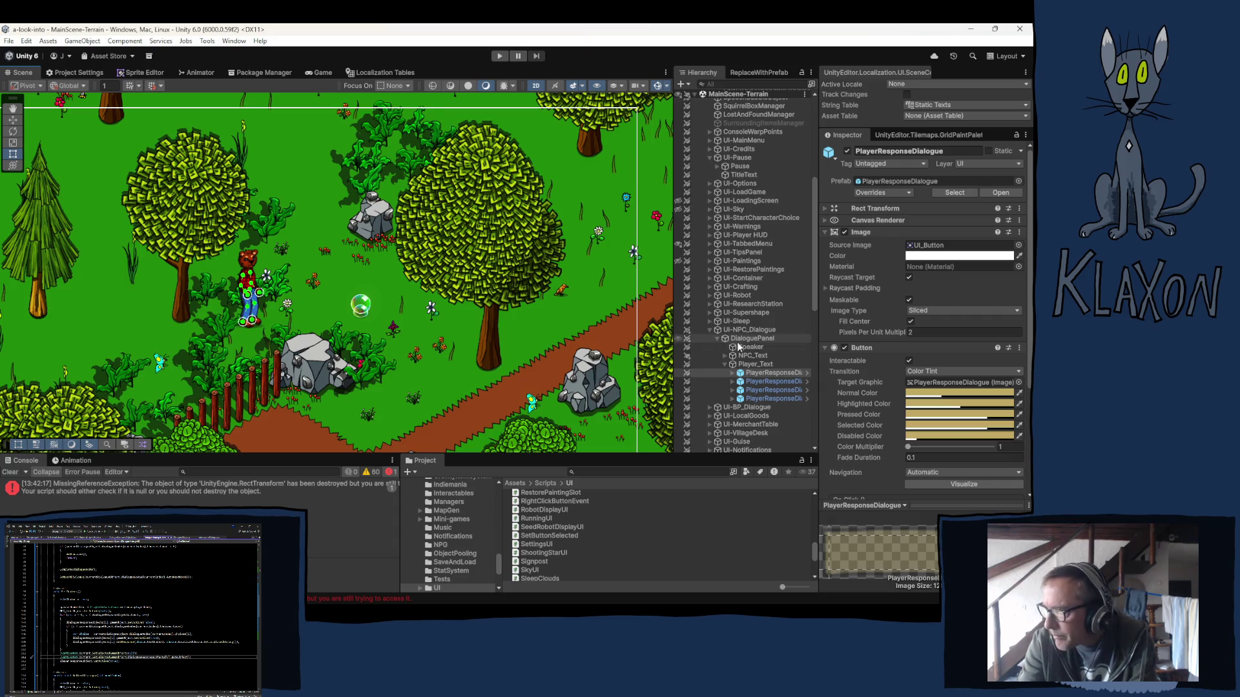
{"action": "scroll", "coordinate": [720, 155], "scroll_direction": "up", "scroll_amount": 3}
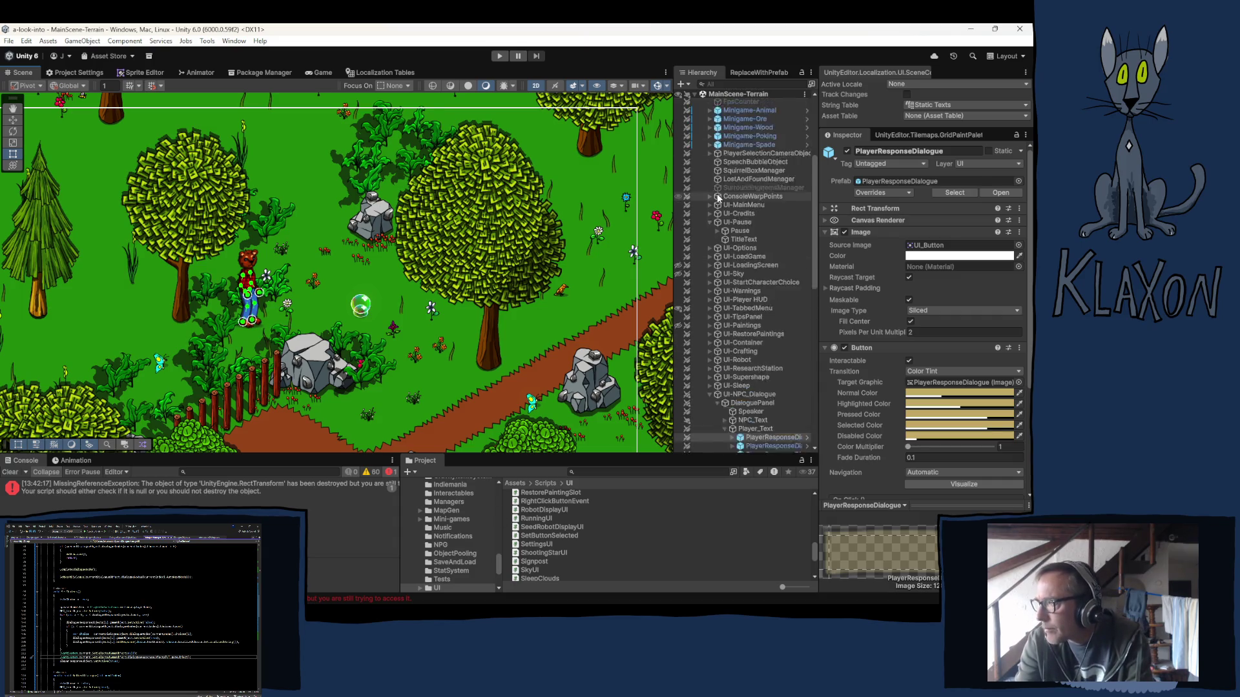
{"action": "scroll", "coordinate": [721, 155], "scroll_direction": "up", "scroll_amount": 3}
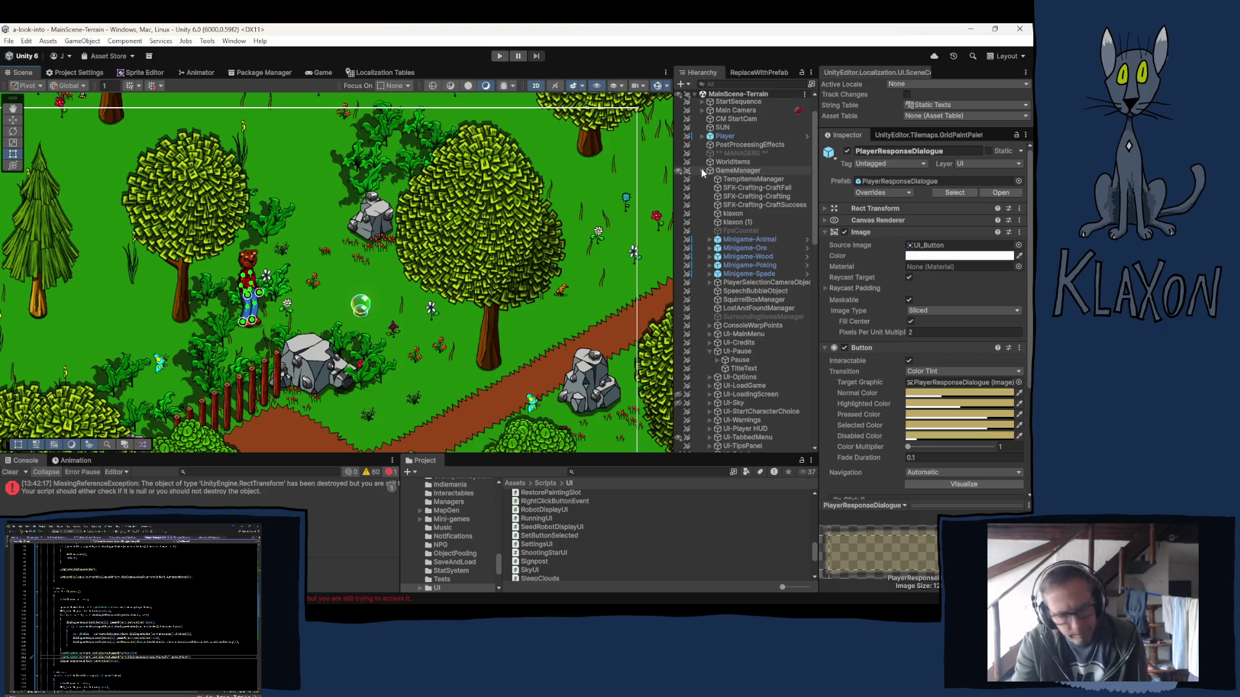
{"action": "left_click", "coordinate": [702, 170]}
Select NPC Manuela, inspect her three undertakings including ManuelaFixFarm, and scroll to her six dialogues.
{"action": "left_click", "coordinate": [749, 326]}
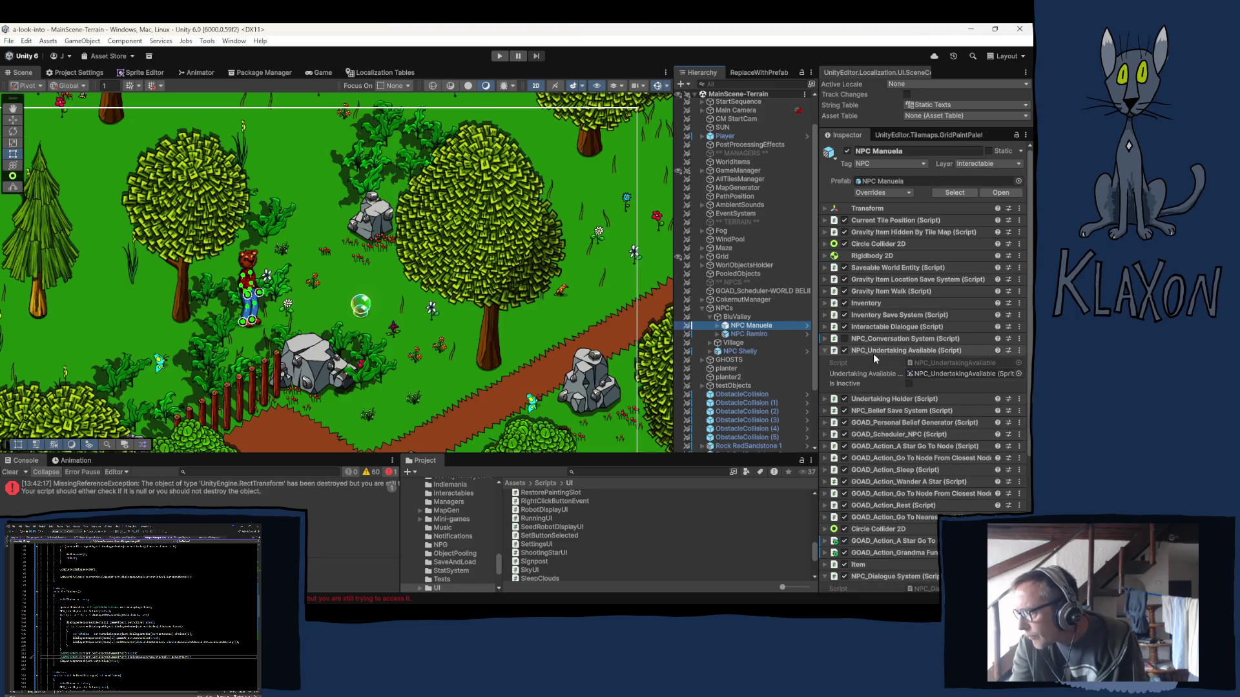
{"action": "left_click", "coordinate": [884, 398]}
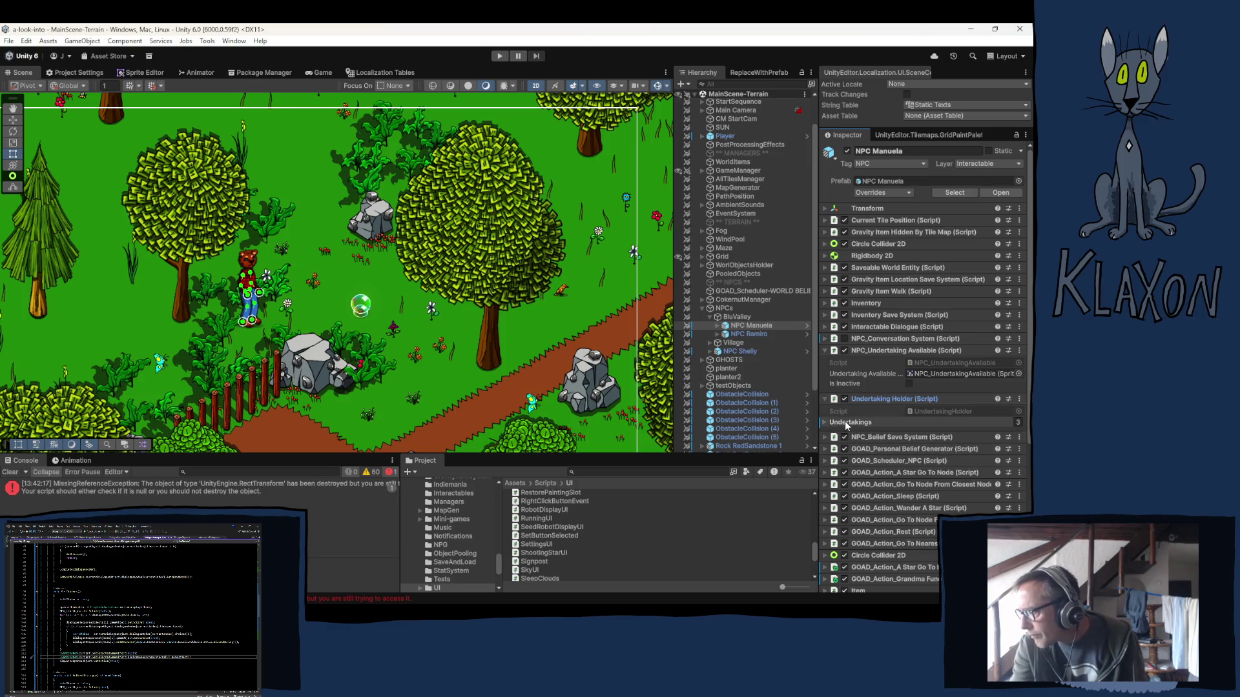
{"action": "left_click", "coordinate": [845, 421]}
{"action": "left_click", "coordinate": [862, 438]}
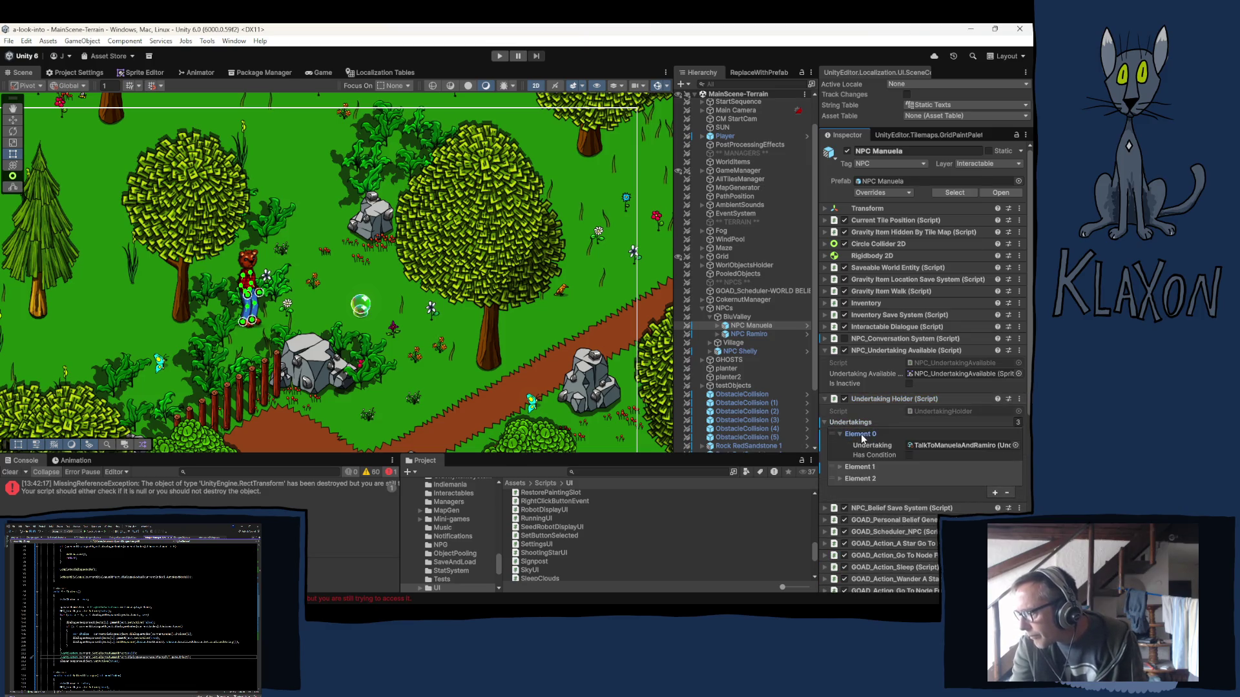
{"action": "left_click", "coordinate": [863, 434]}
{"action": "left_click", "coordinate": [864, 446]}
{"action": "left_click", "coordinate": [864, 446]}
{"action": "left_click", "coordinate": [867, 458]}
{"action": "left_click", "coordinate": [867, 458]}
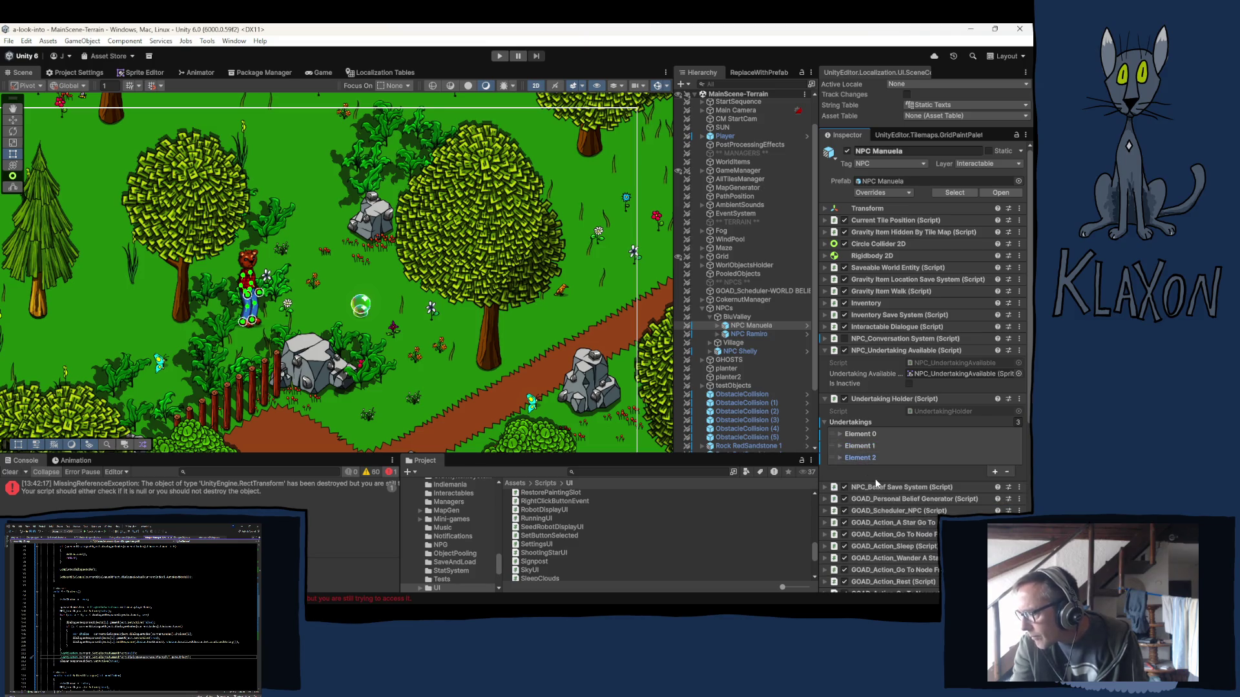
{"action": "scroll", "coordinate": [876, 472], "scroll_direction": "down", "scroll_amount": 5}
{"action": "scroll", "coordinate": [878, 482], "scroll_direction": "down", "scroll_amount": 3}
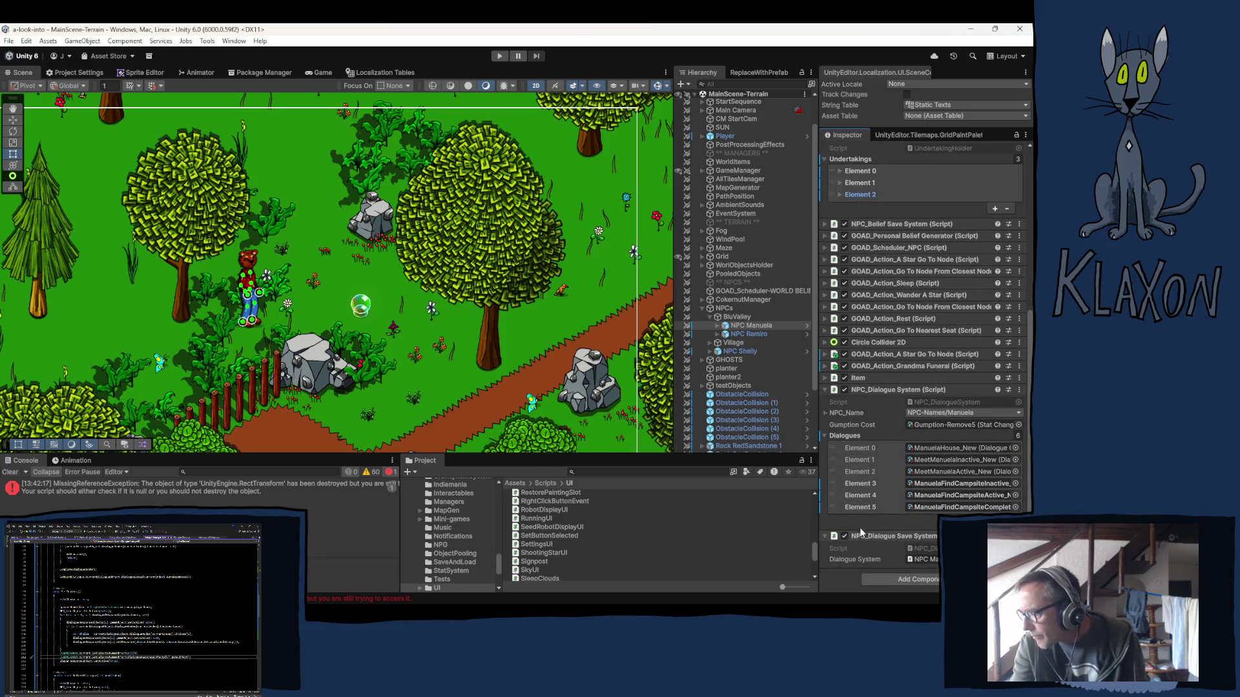
{"action": "right_click", "coordinate": [848, 435]}
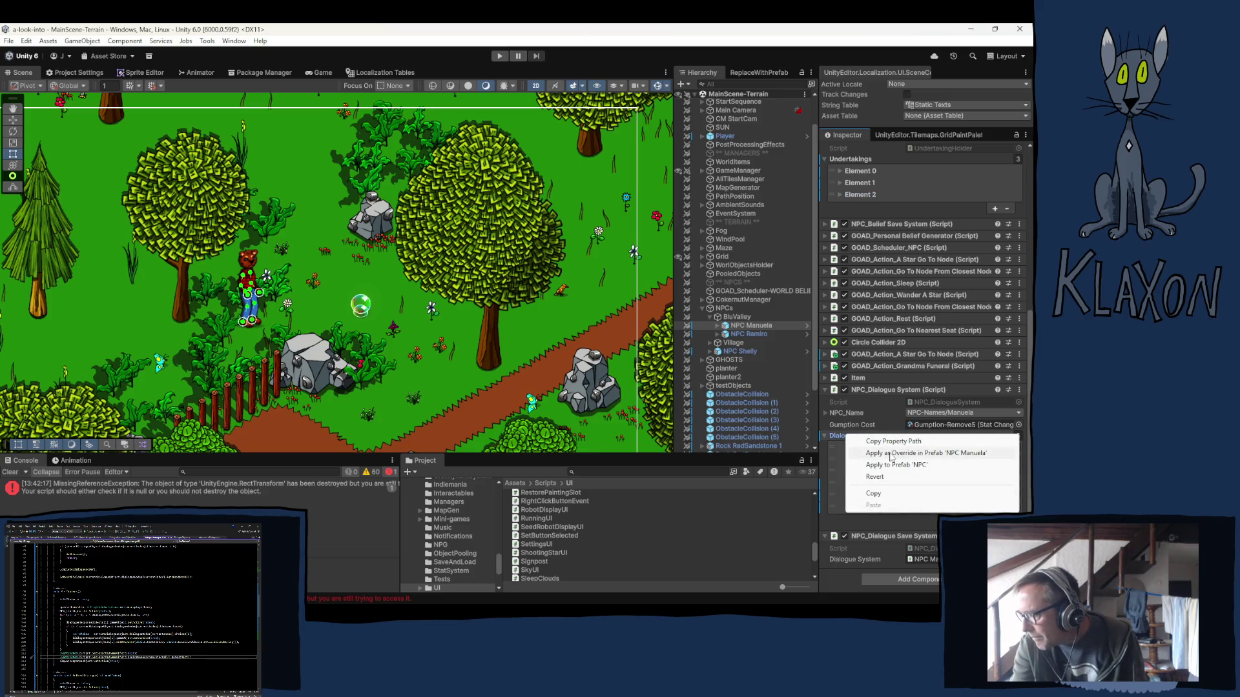
{"action": "left_click", "coordinate": [892, 454]}
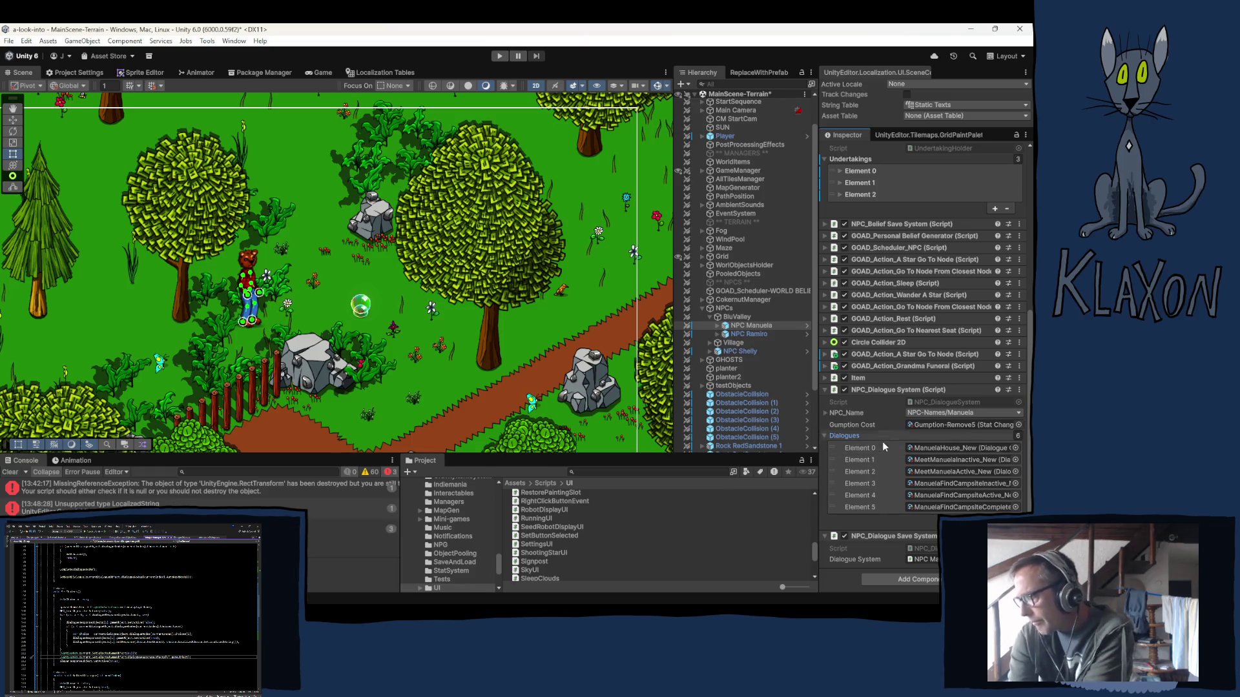
{"action": "right_click", "coordinate": [877, 484]}
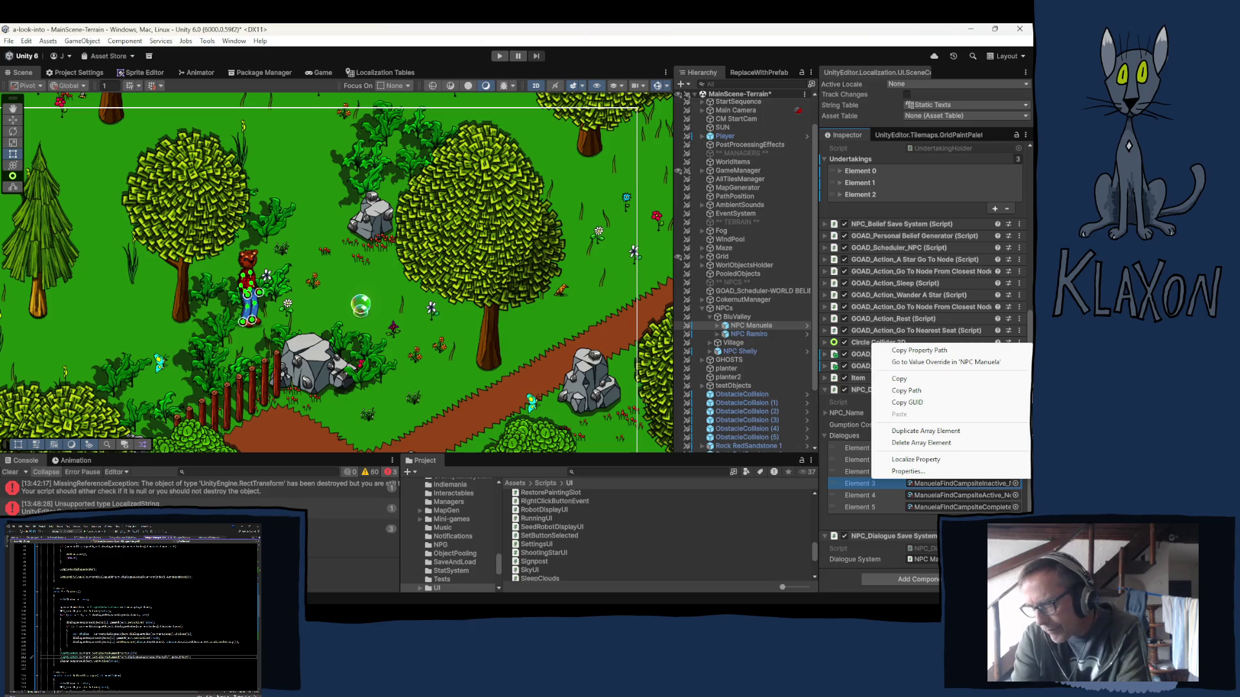
{"action": "left_click", "coordinate": [90, 507]}
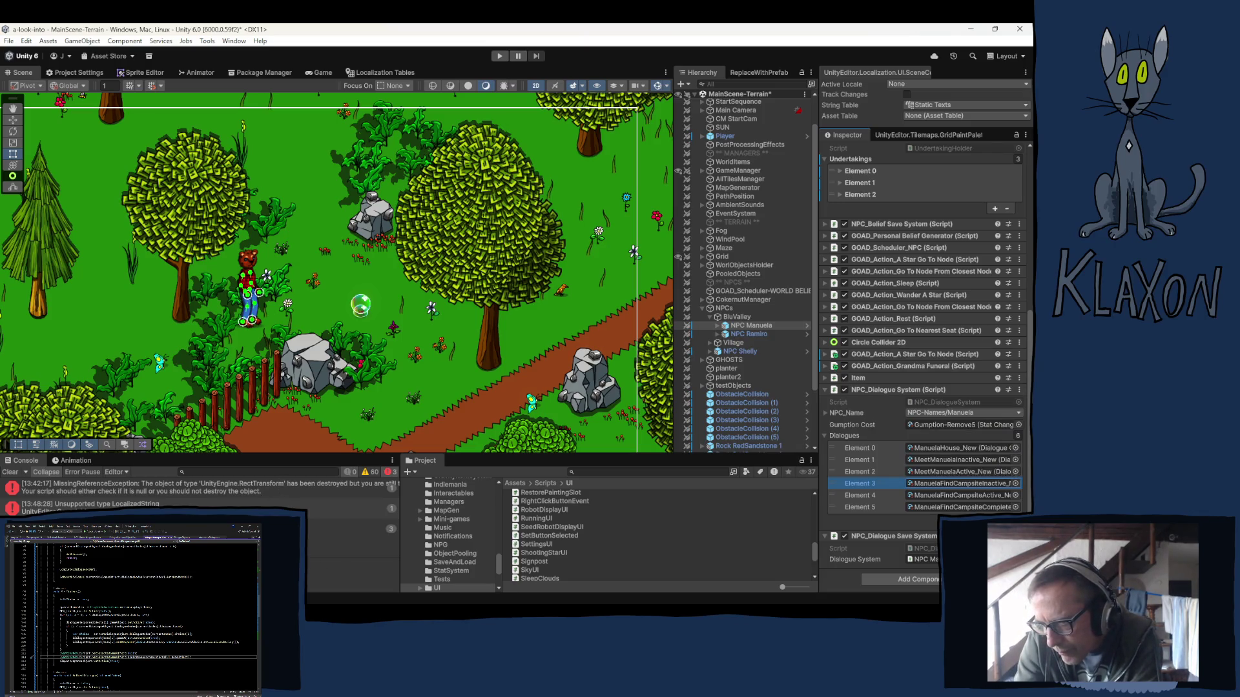
{"action": "left_click", "coordinate": [349, 529]}
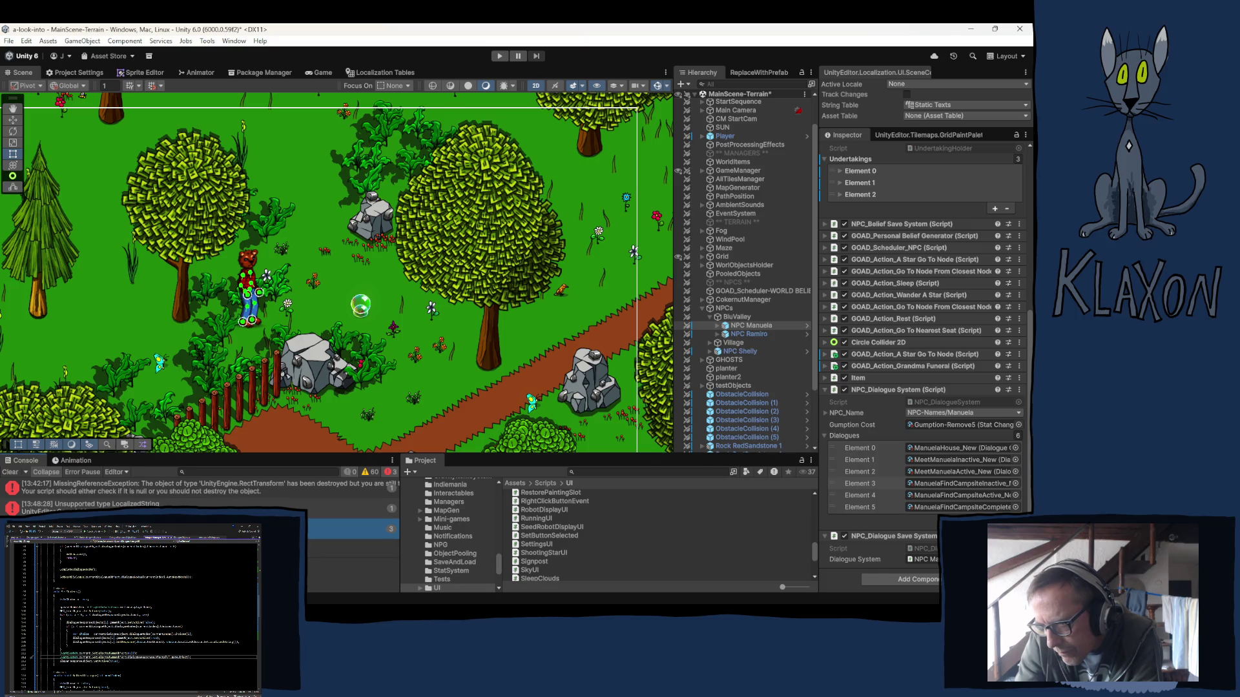
{"action": "left_click", "coordinate": [194, 508]}
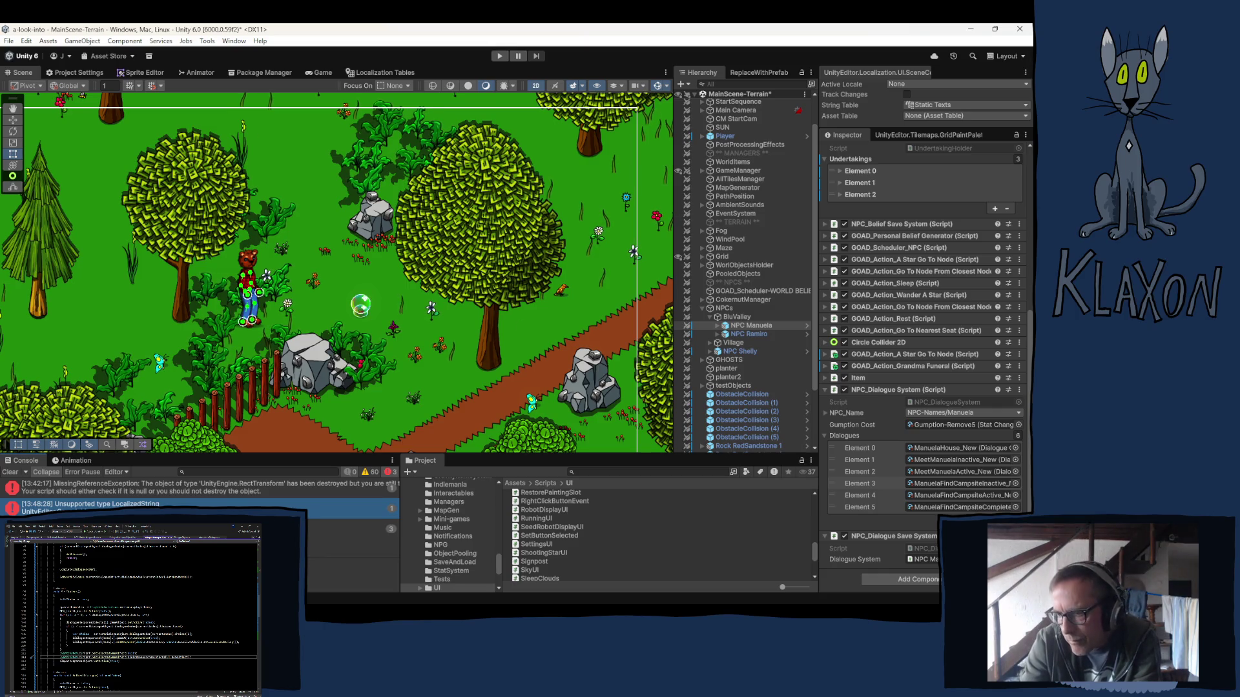
{"action": "left_click", "coordinate": [181, 492]}
Compare the MissingReferenceException and LocalizedString error stack traces, then select Manuela's Dialogues Element 3.
{"action": "left_click", "coordinate": [181, 504]}
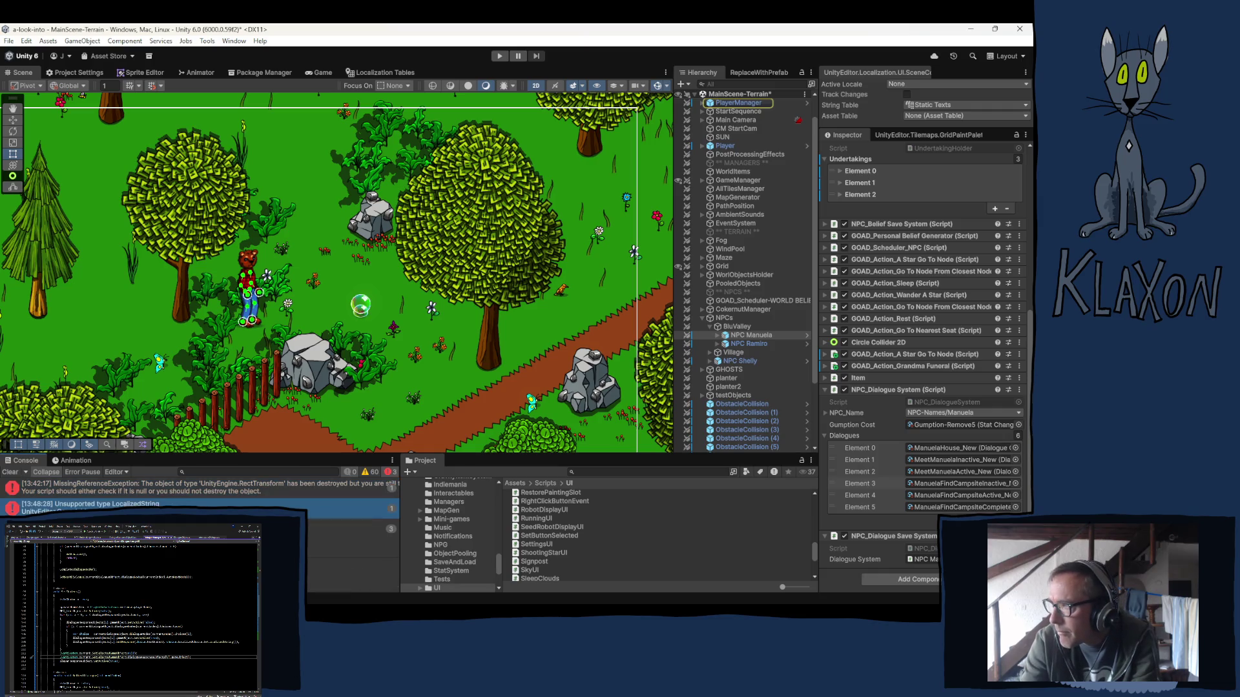
{"action": "left_click", "coordinate": [155, 491]}
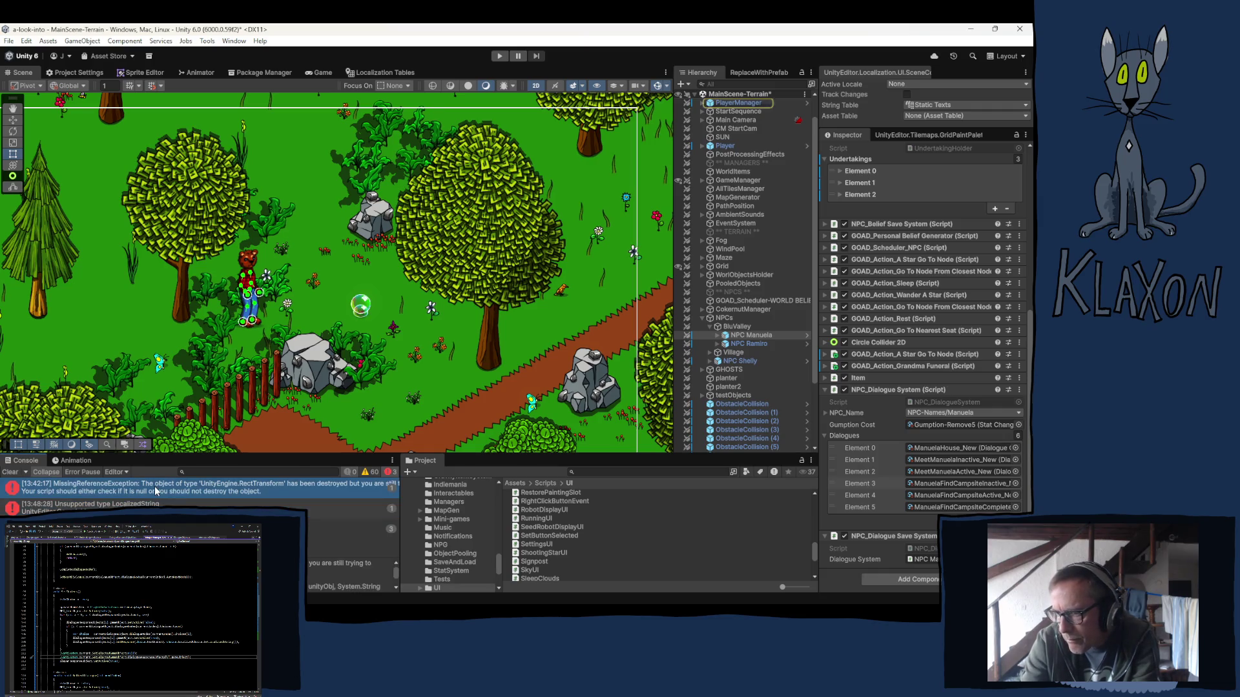
{"action": "scroll", "coordinate": [342, 572], "scroll_direction": "down", "scroll_amount": 2}
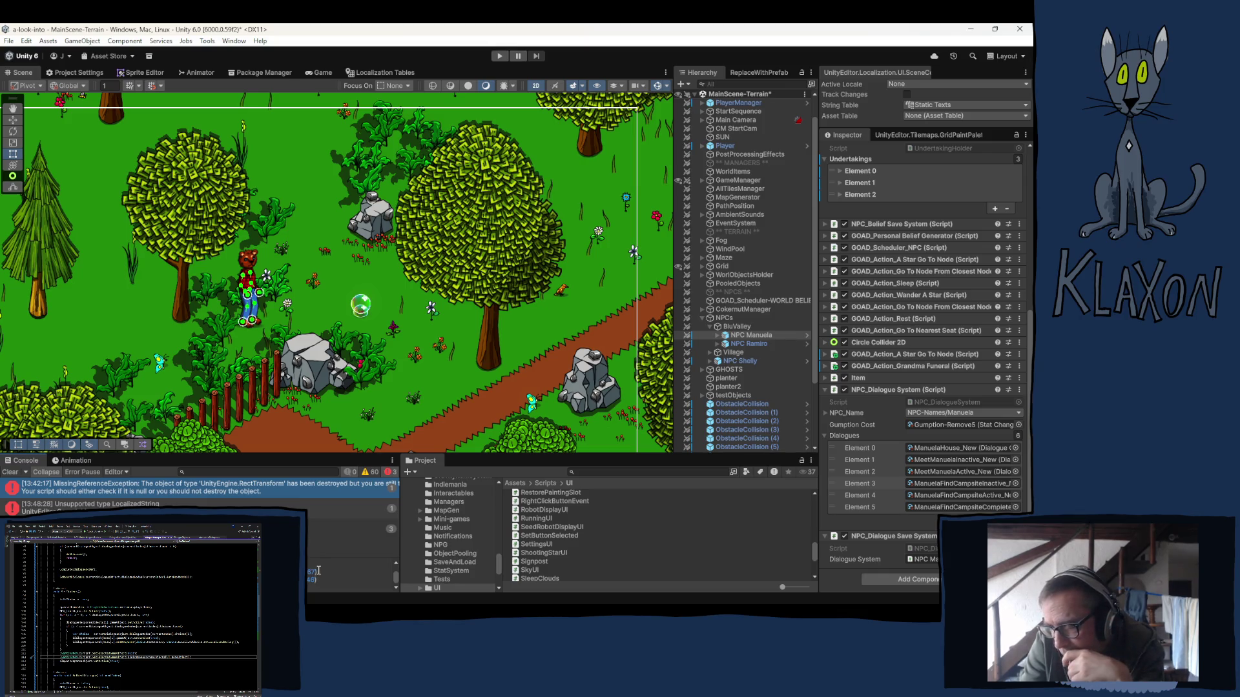
{"action": "scroll", "coordinate": [329, 580], "scroll_direction": "up", "scroll_amount": 3}
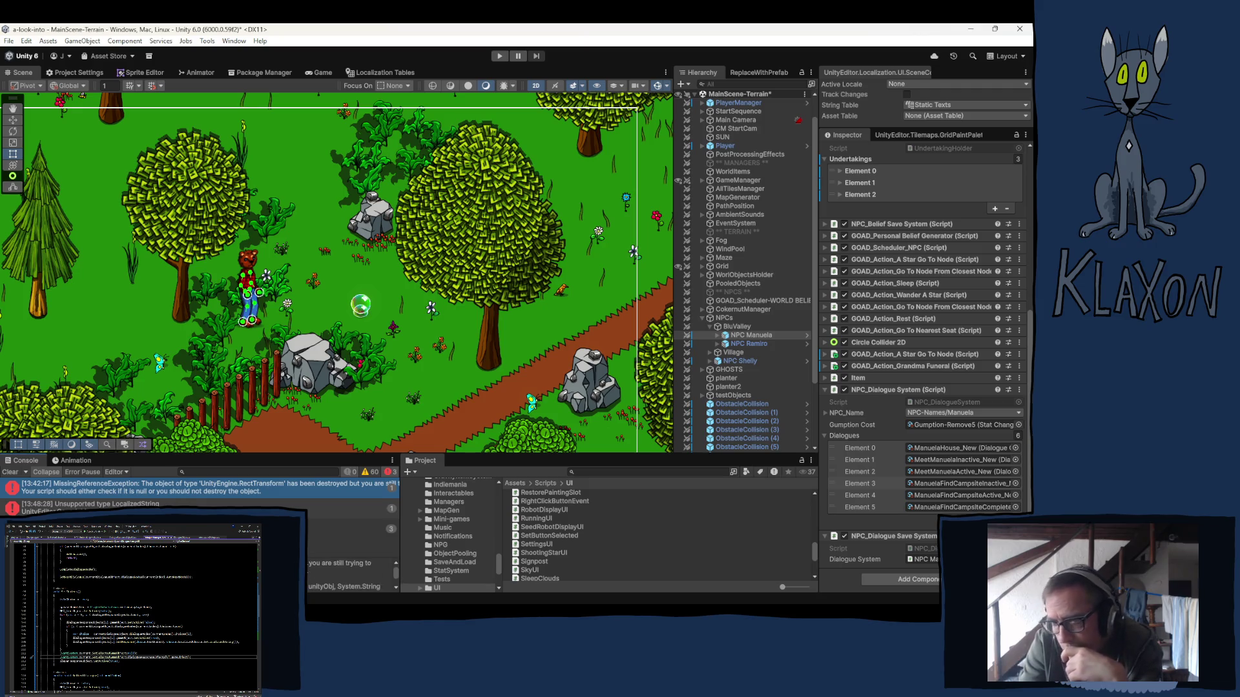
{"action": "left_click", "coordinate": [194, 507]}
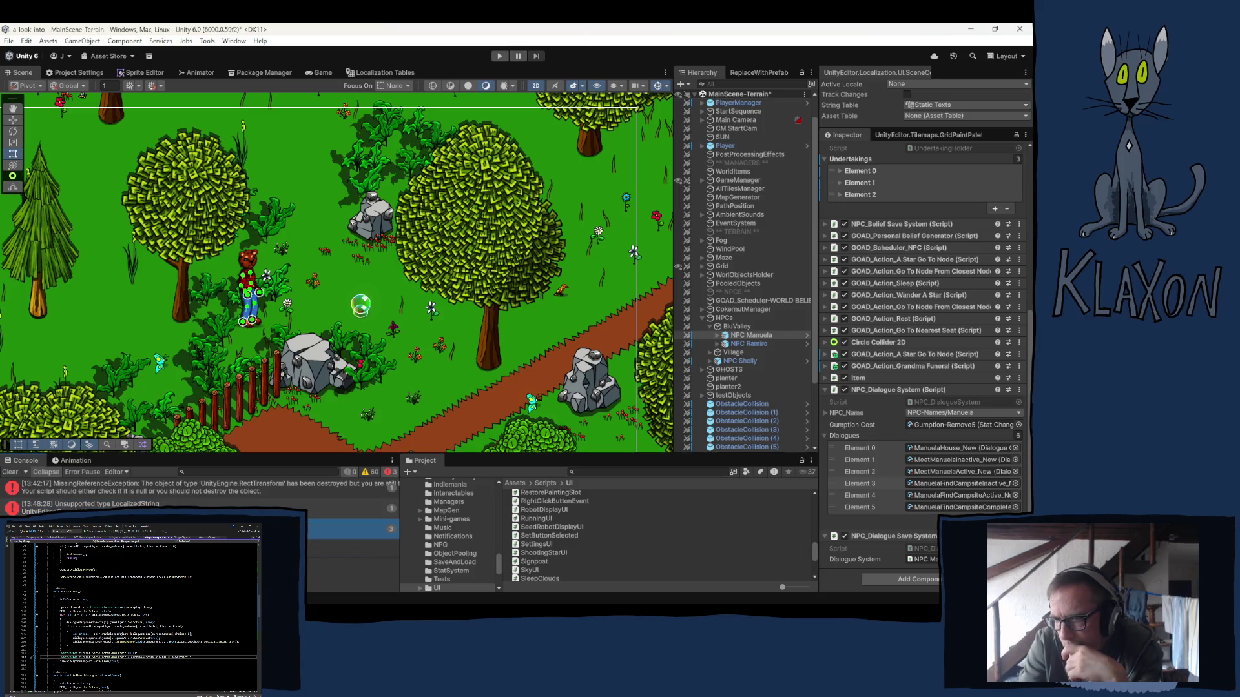
{"action": "left_click", "coordinate": [155, 495]}
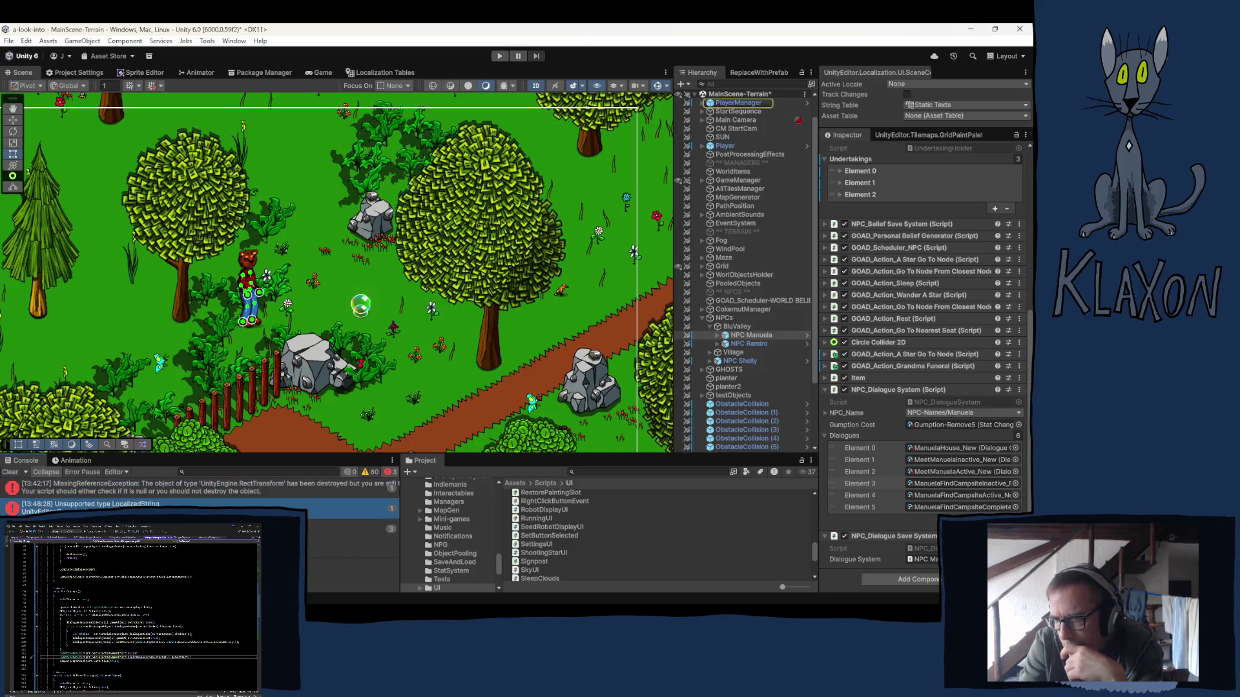
{"action": "left_click", "coordinate": [193, 529]}
{"action": "left_click", "coordinate": [164, 507]}
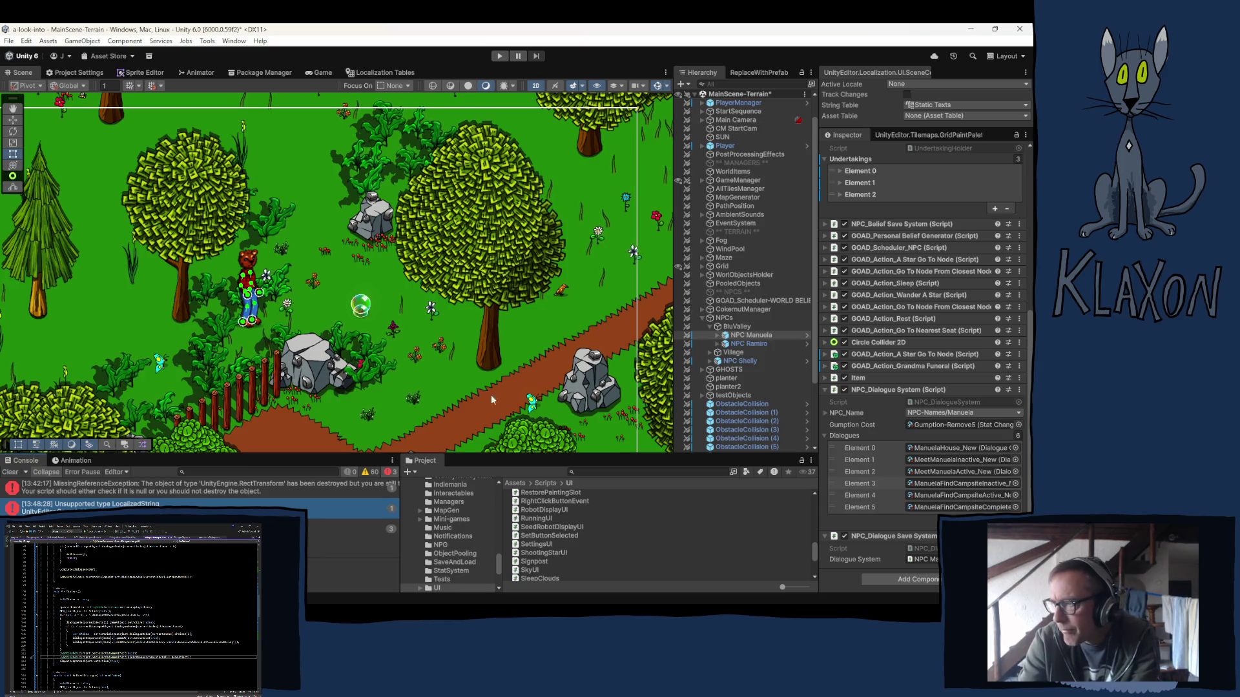
{"action": "left_click", "coordinate": [943, 483]}
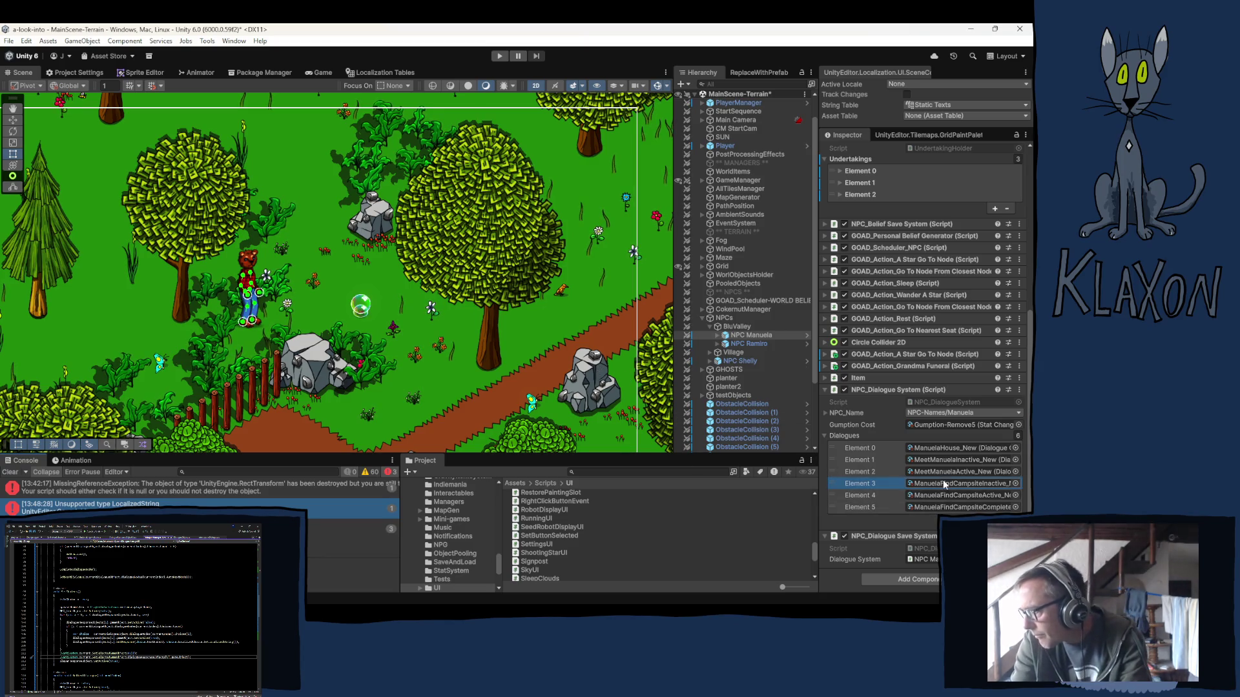
Delete Manuela Meeting, Manuela House, Manuela Campsite and Ramiro Meeting from the ManuelaRamiro folder.
{"action": "left_click", "coordinate": [936, 485]}
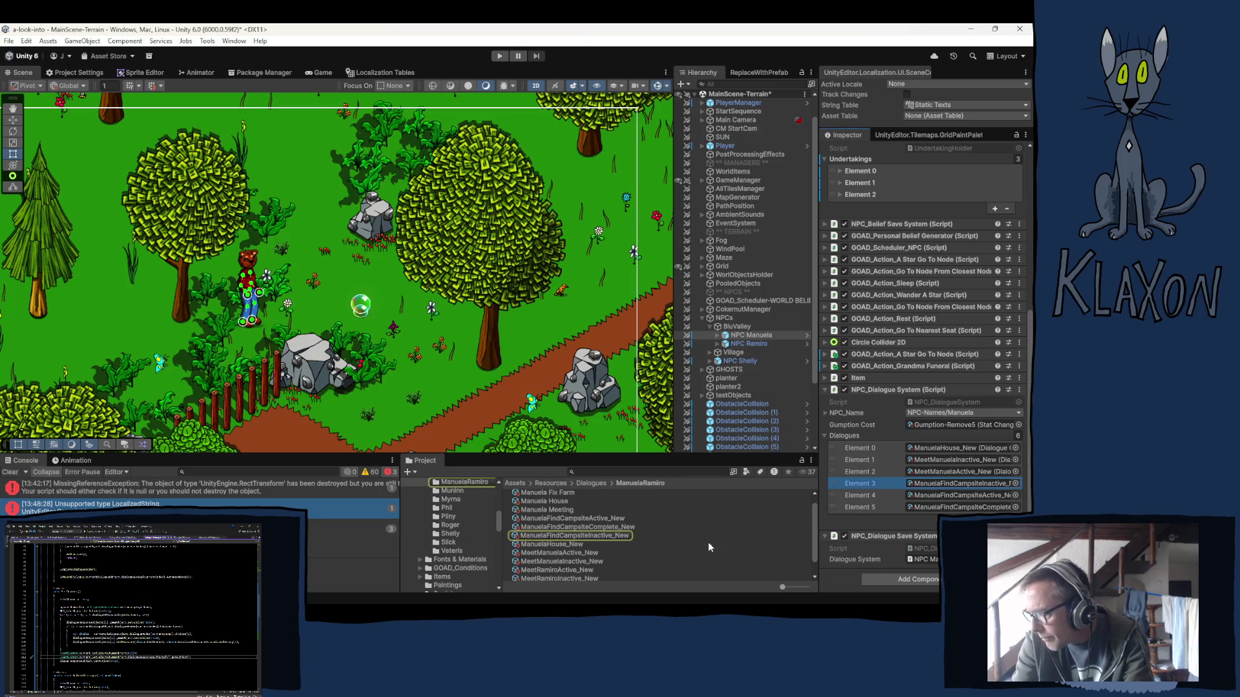
{"action": "scroll", "coordinate": [604, 527], "scroll_direction": "up", "scroll_amount": 2}
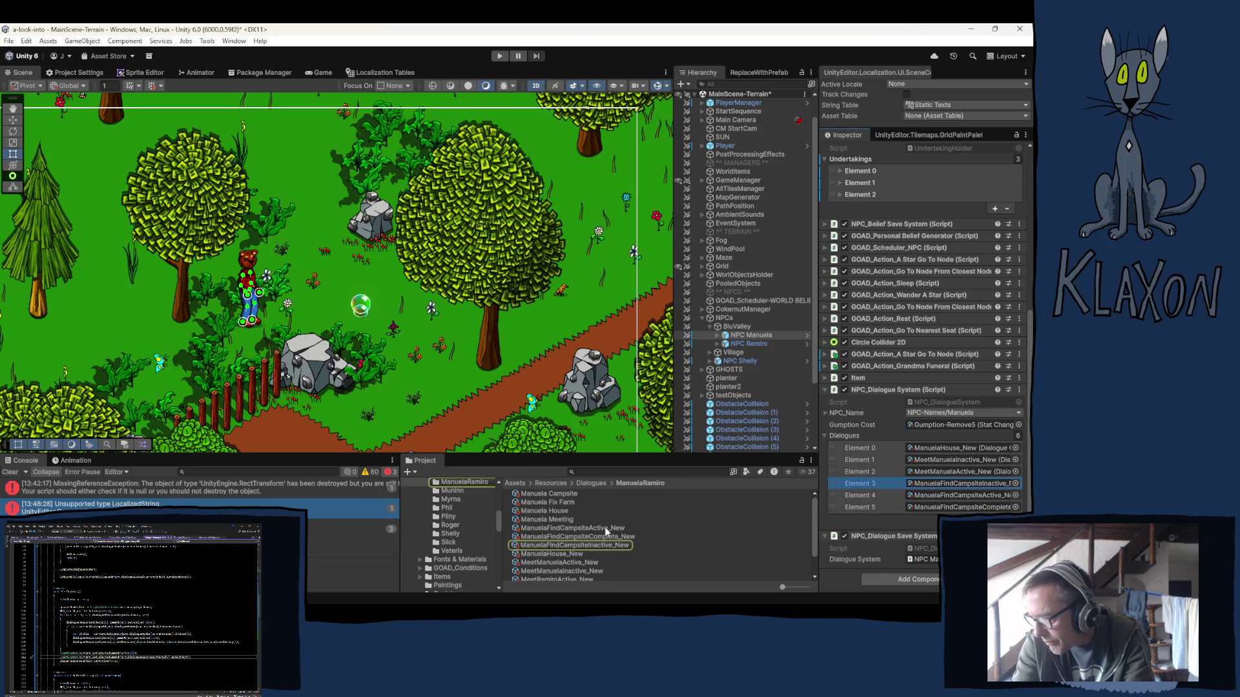
{"action": "left_click", "coordinate": [556, 520]}
{"action": "left_click", "coordinate": [558, 511], "text": "ctrl"}
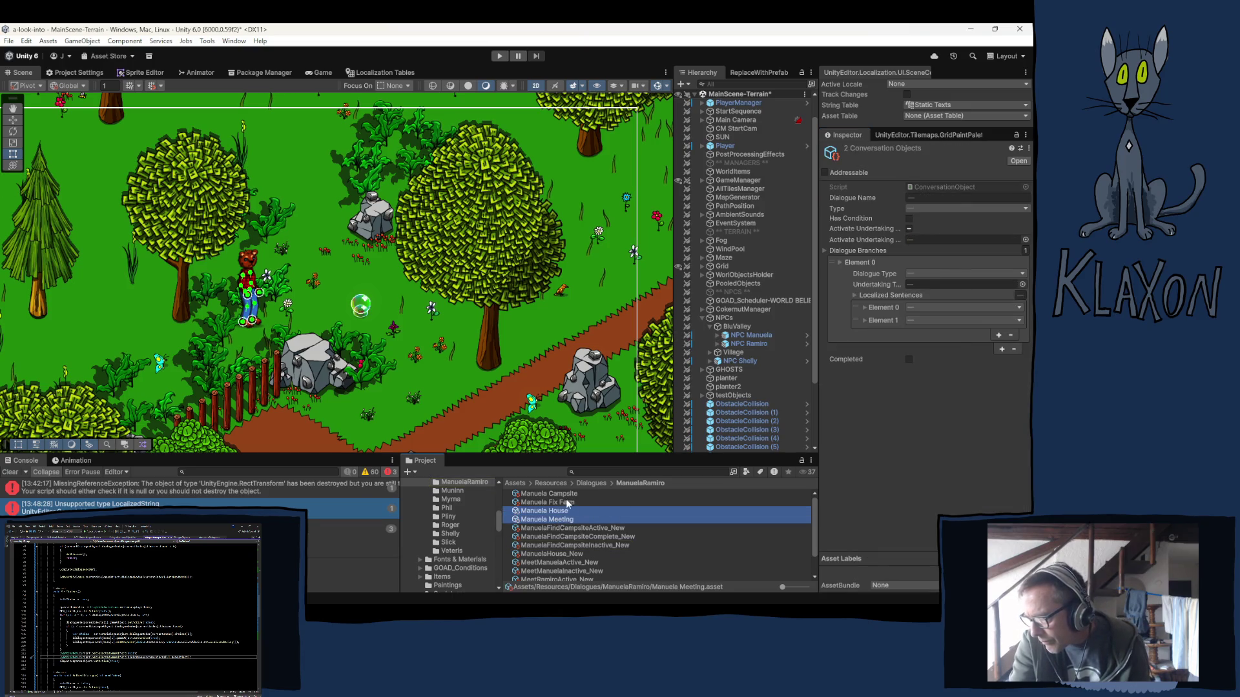
{"action": "left_click", "coordinate": [561, 494], "text": "ctrl"}
{"action": "scroll", "coordinate": [614, 516], "scroll_direction": "down", "scroll_amount": 2}
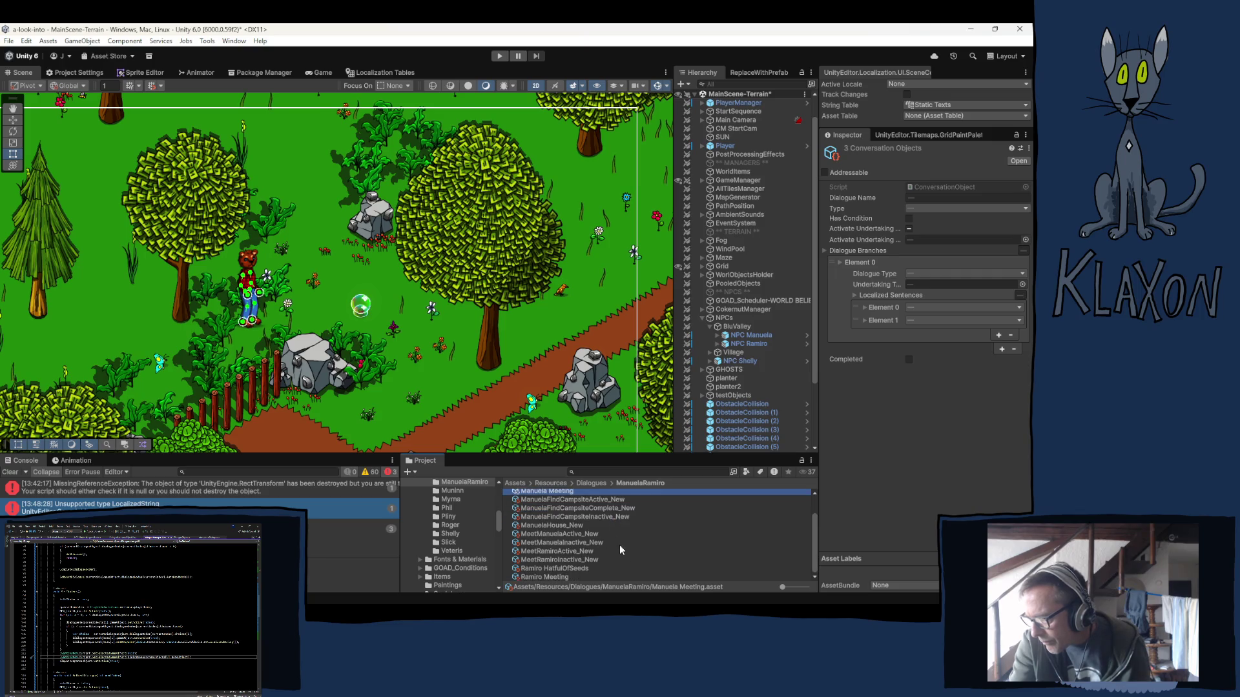
{"action": "left_click", "coordinate": [537, 578], "text": "ctrl"}
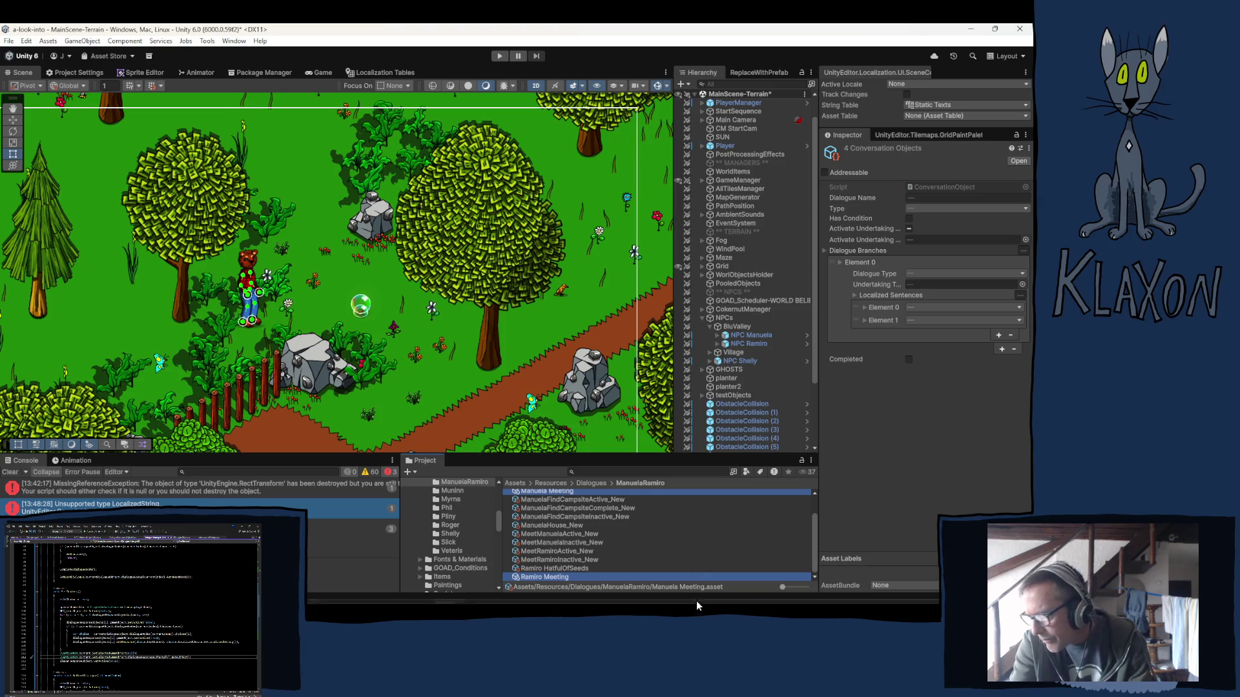
{"action": "key", "text": "Delete"}
{"action": "left_click", "coordinate": [554, 360]}
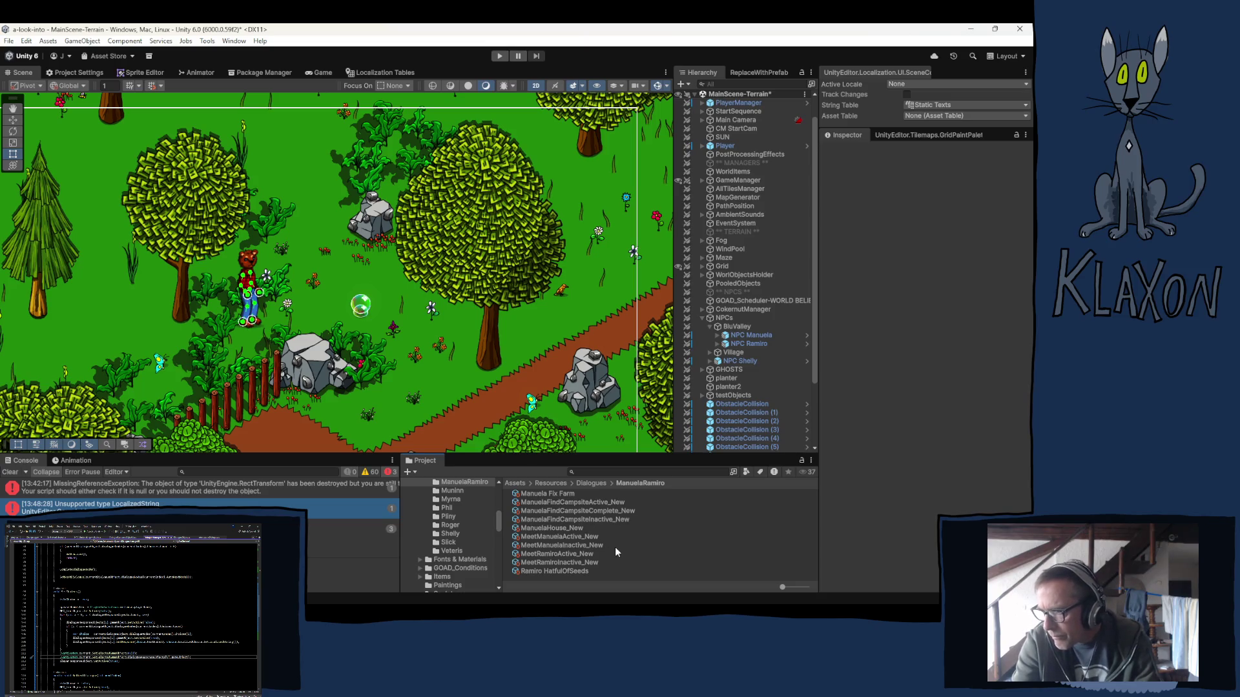
Rename the copy 'ManuelaFindCampsiteInactive_New 1' to ManuelaFixFarmInactive_New.
{"action": "left_click", "coordinate": [548, 502]}
{"action": "left_click", "coordinate": [586, 520]}
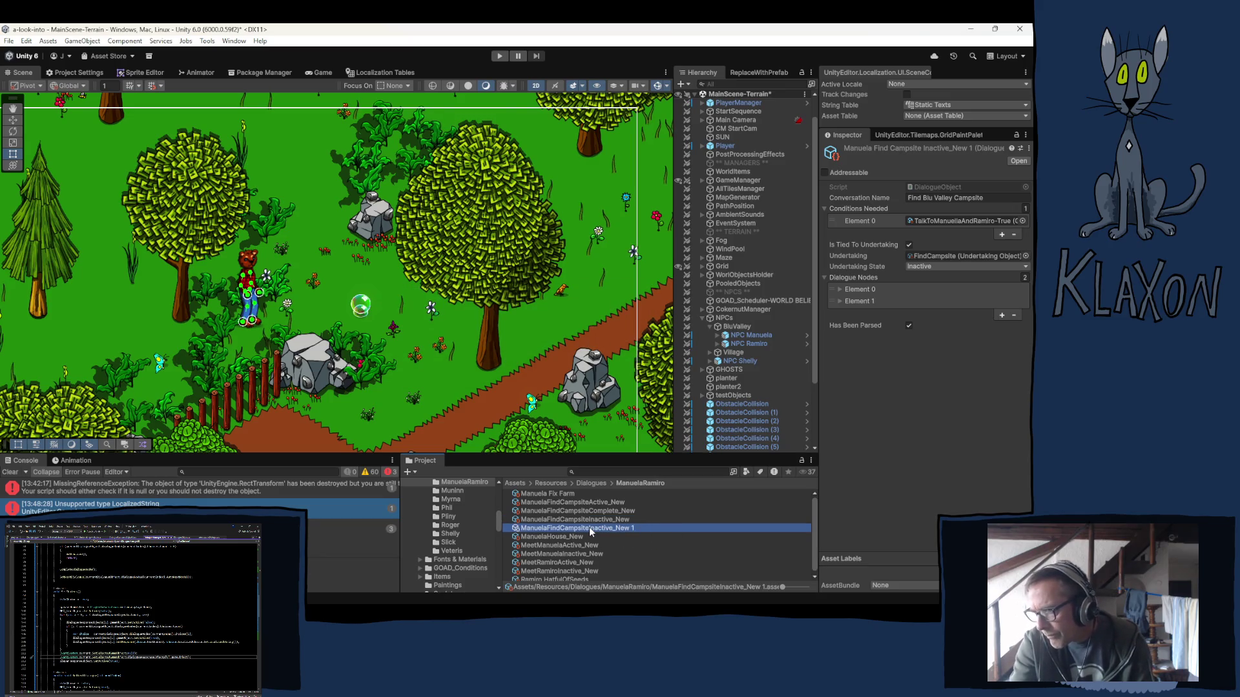
{"action": "left_click", "coordinate": [589, 527]}
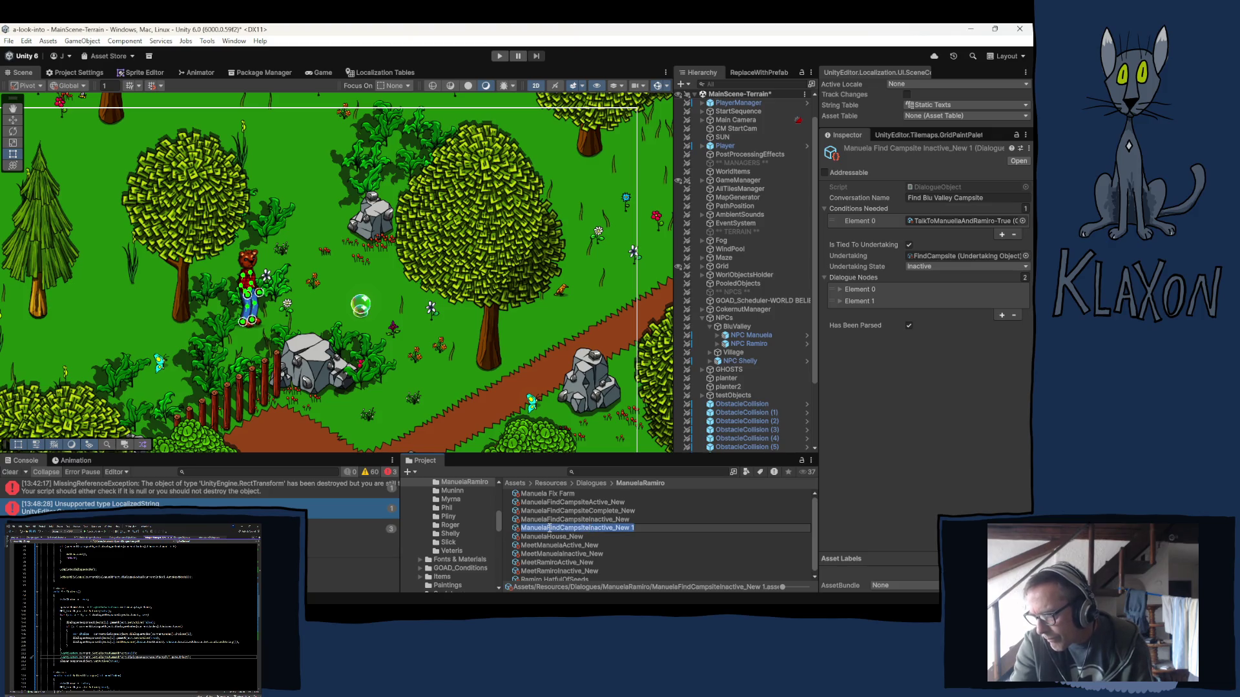
{"action": "mouse_move", "coordinate": [548, 528]}
{"action": "left_mouse_down"}
{"action": "mouse_move", "coordinate": [607, 531]}
{"action": "mouse_move", "coordinate": [593, 532]}
{"action": "left_mouse_up"}
{"action": "type", "text": "Fix"}
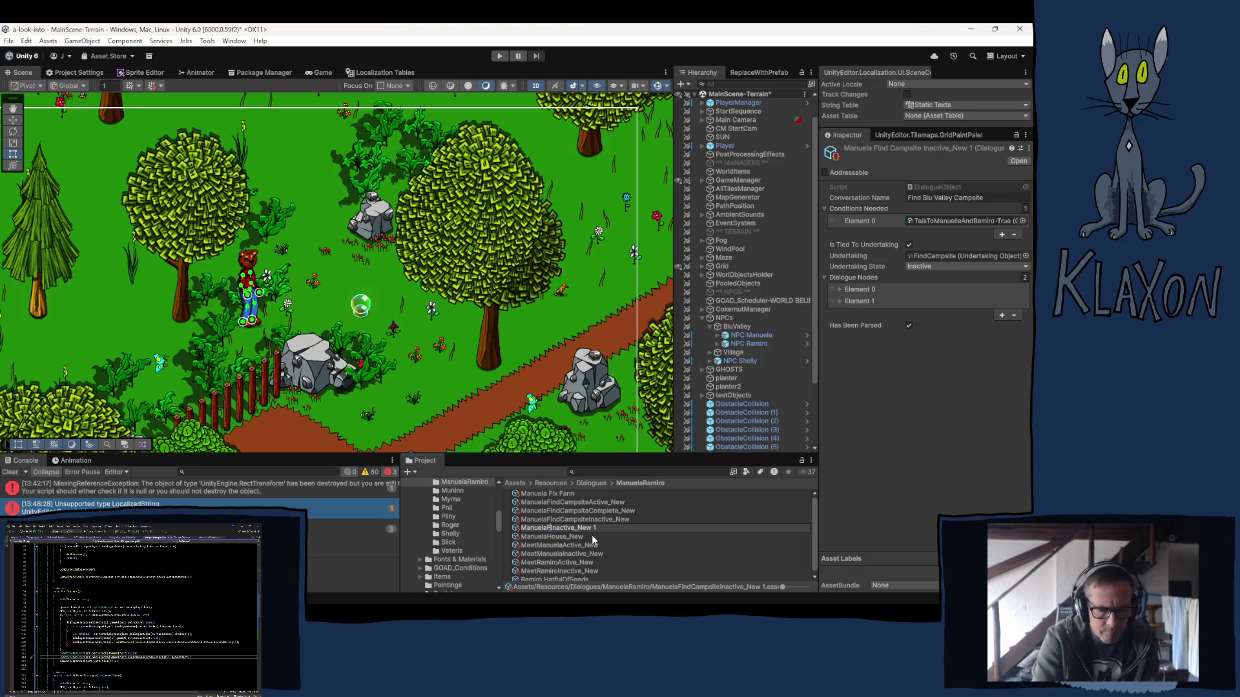
{"action": "type", "text": "Farm"}
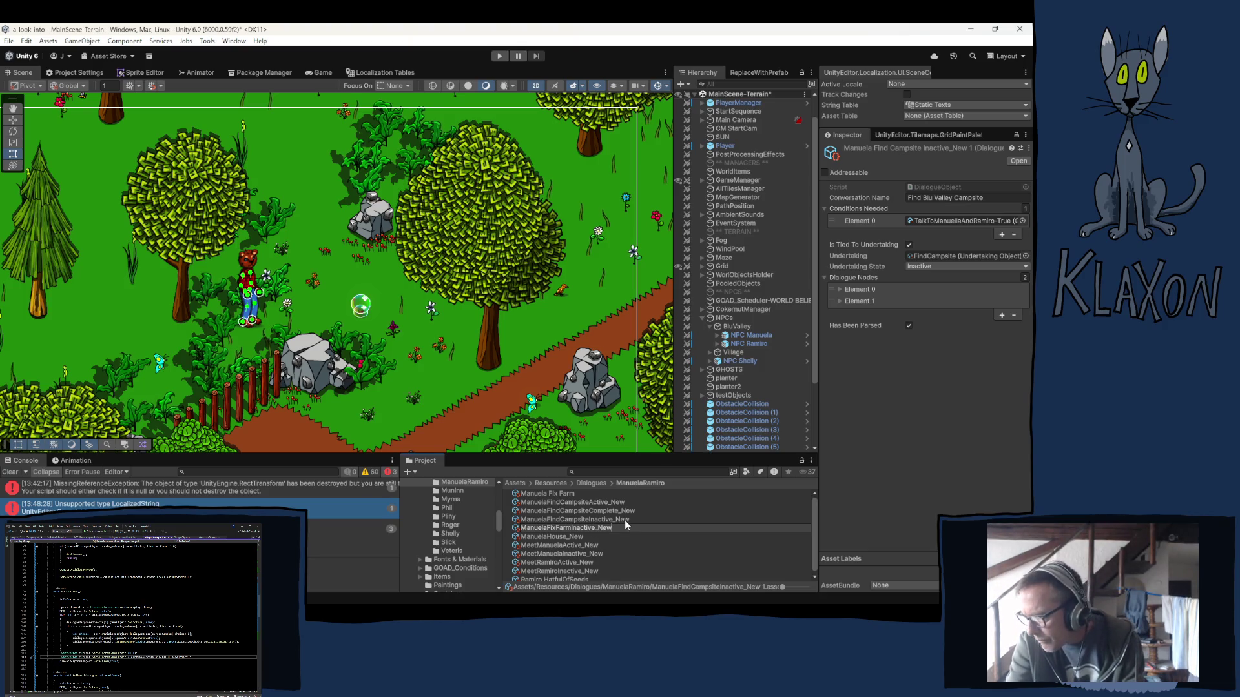
{"action": "key", "text": "BackSpace"}
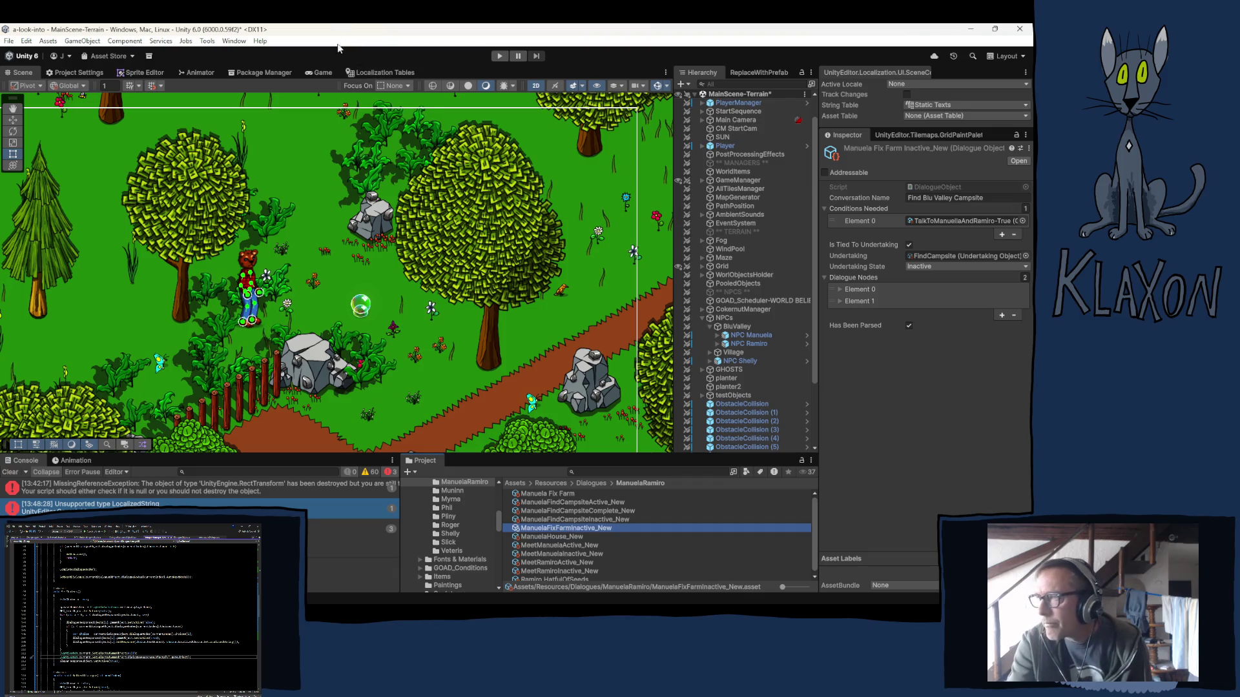
Load ManuelaFixFarmInactive_New into Window > Klaxon > Dialogue Editor and name the conversation 'Manuela Fix Farm'.
{"action": "left_click", "coordinate": [235, 42]}
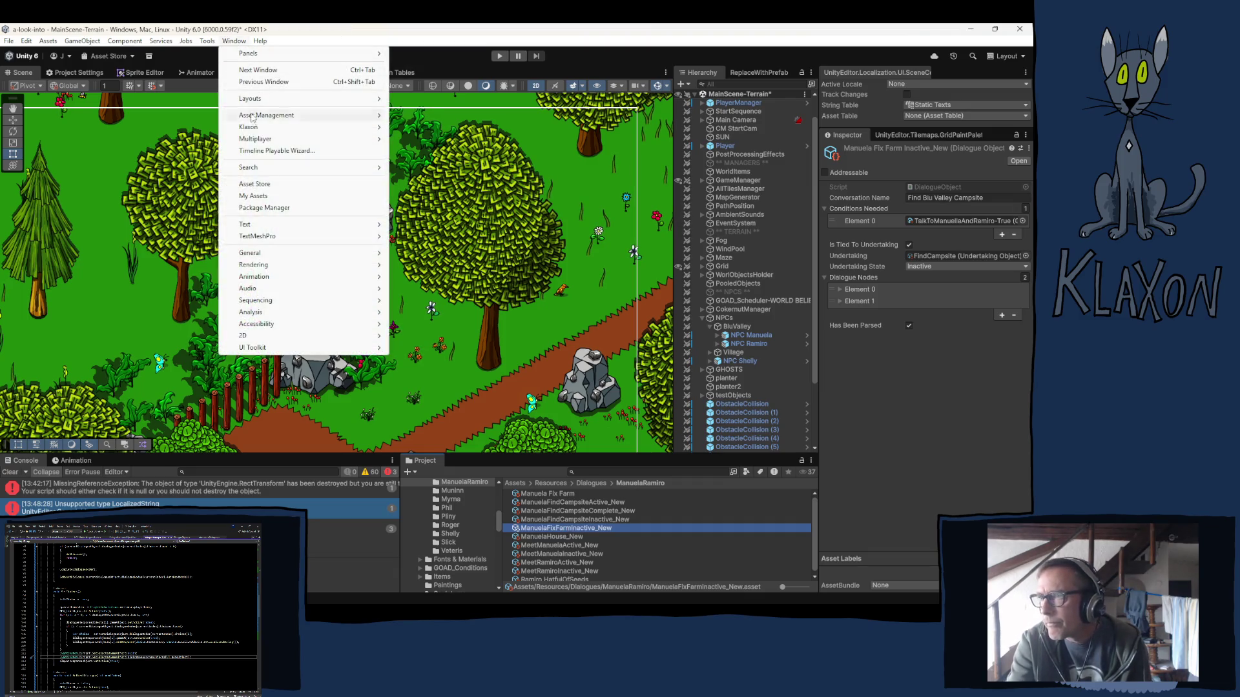
{"action": "mouse_move", "coordinate": [279, 128]}
{"action": "left_click", "coordinate": [424, 127]}
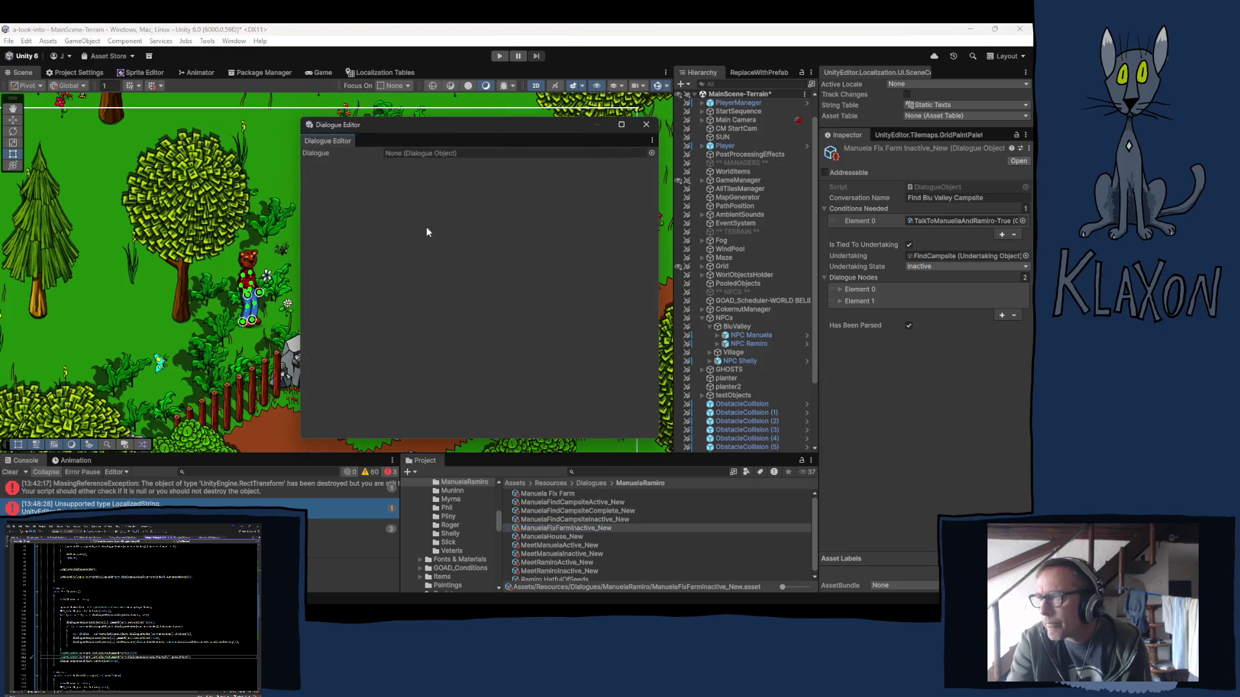
{"action": "mouse_move", "coordinate": [549, 528]}
{"action": "left_mouse_down"}
{"action": "mouse_move", "coordinate": [429, 196]}
{"action": "mouse_move", "coordinate": [434, 157]}
{"action": "left_mouse_up"}
{"action": "left_click", "coordinate": [405, 186]}
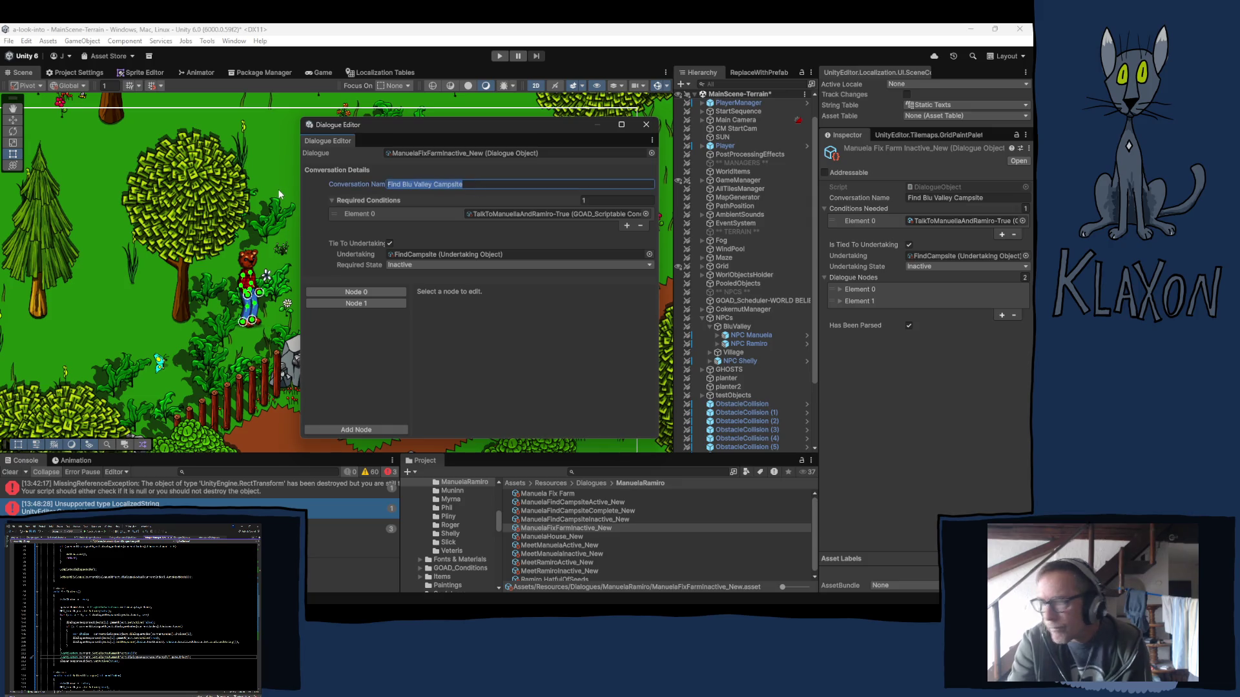
{"action": "type", "text": "Ma"}
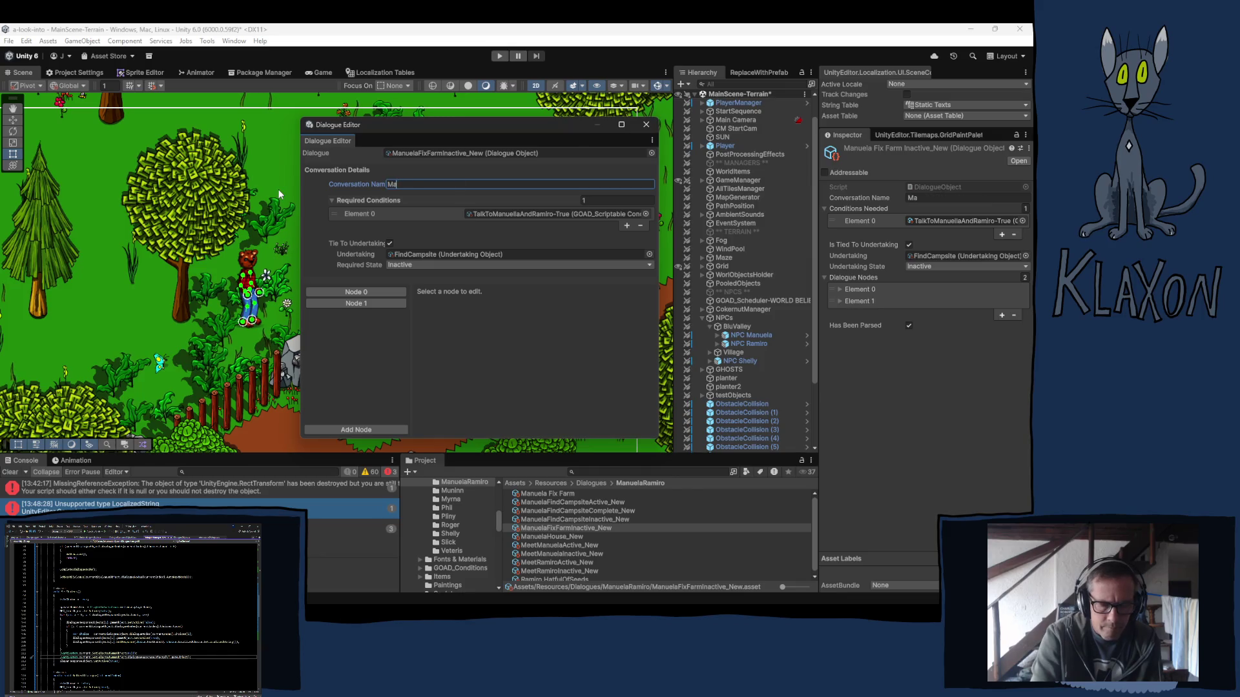
{"action": "type", "text": "nuela F"}
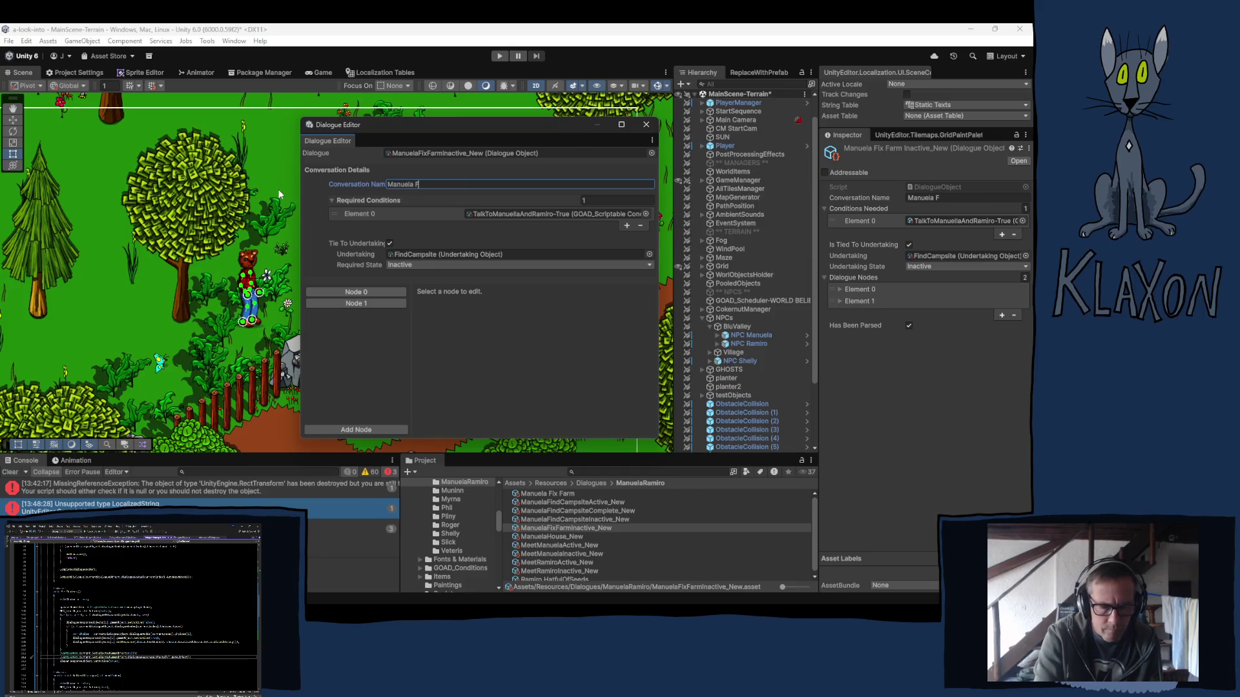
{"action": "type", "text": "ix Farm"}
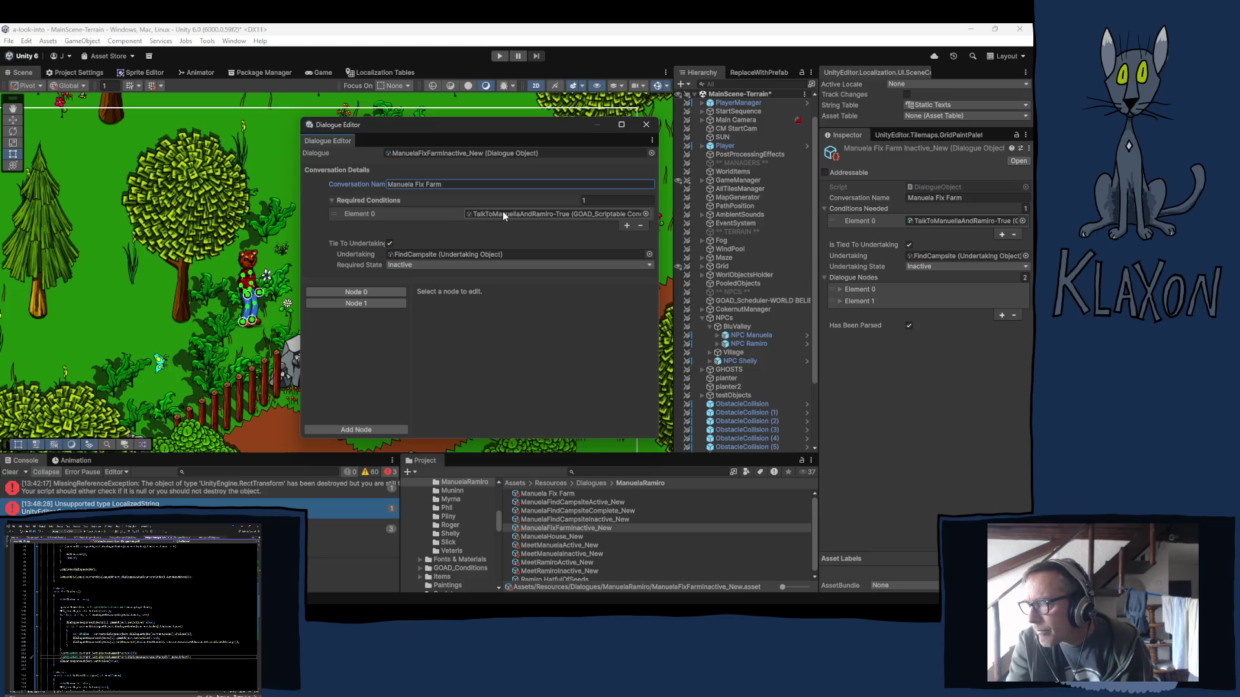
Add a second required condition and set it to FindCampsite-True.
{"action": "left_click", "coordinate": [626, 226]}
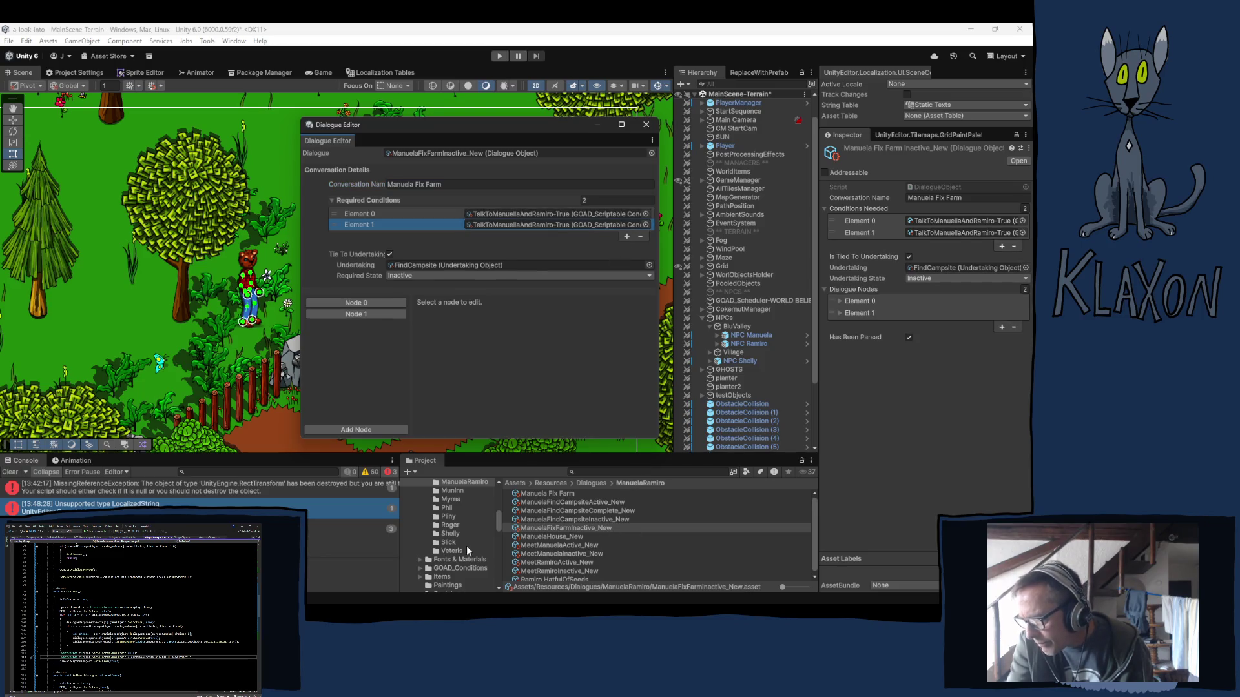
{"action": "left_click", "coordinate": [497, 224]}
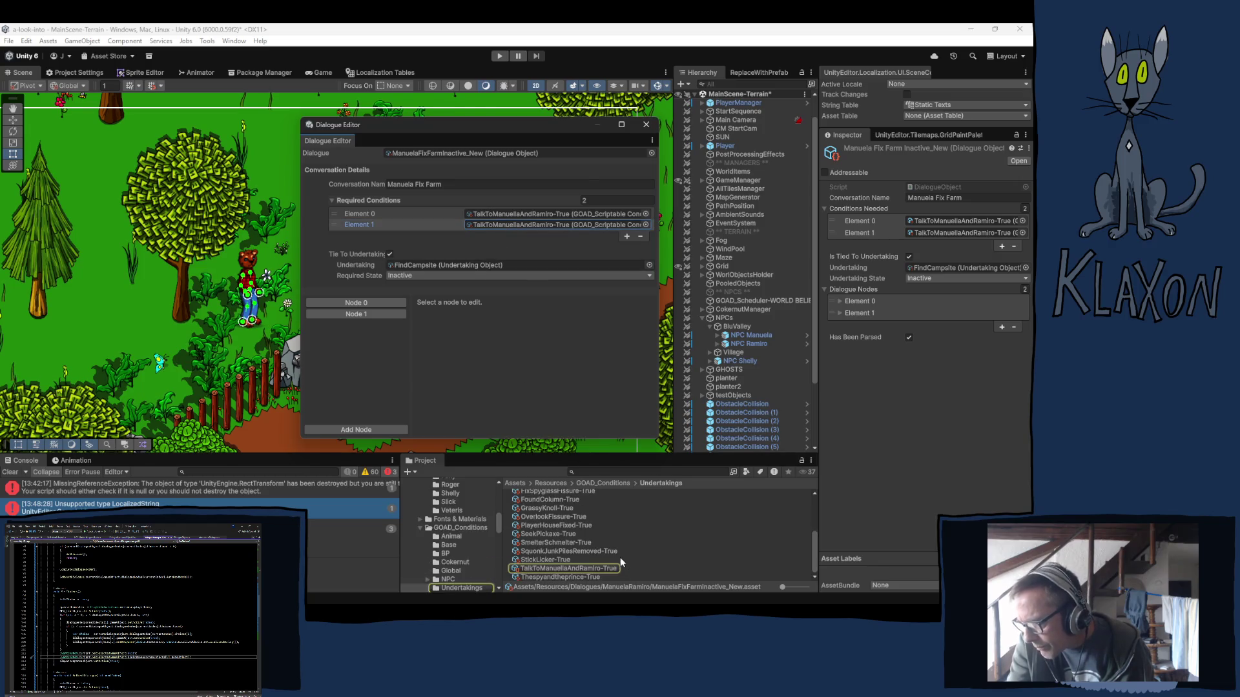
{"action": "scroll", "coordinate": [620, 556], "scroll_direction": "up", "scroll_amount": 2}
{"action": "scroll", "coordinate": [613, 539], "scroll_direction": "up", "scroll_amount": 4}
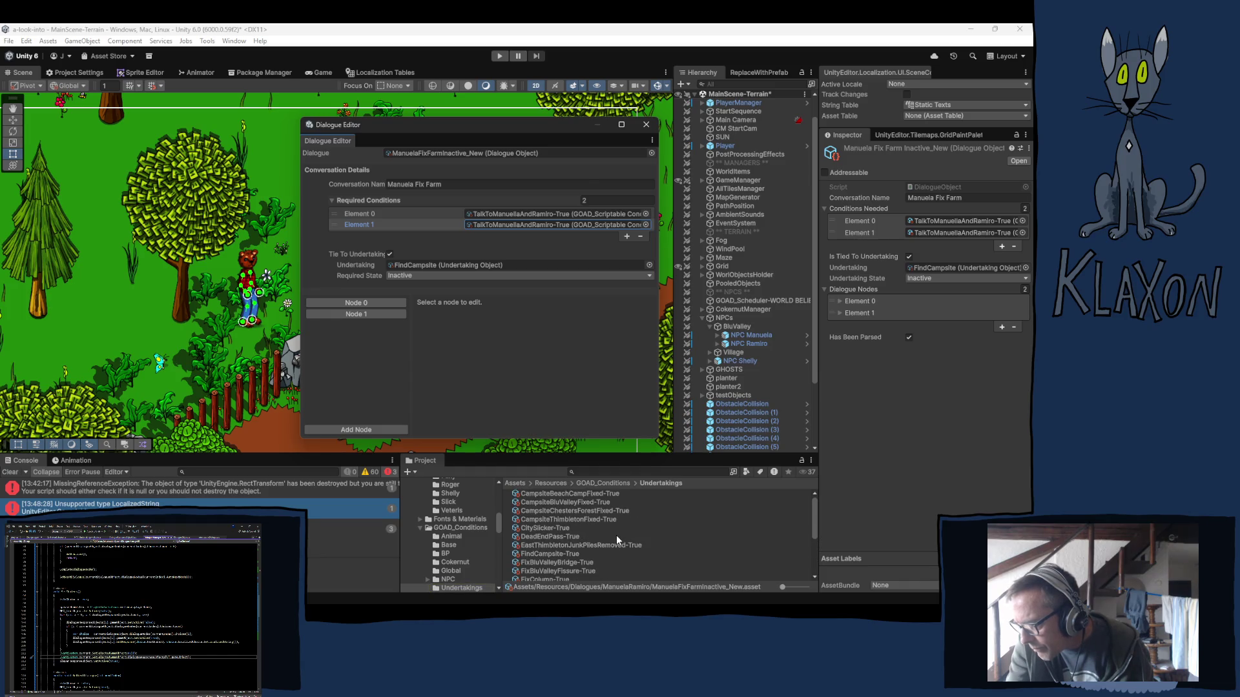
{"action": "scroll", "coordinate": [619, 534], "scroll_direction": "down", "scroll_amount": 4}
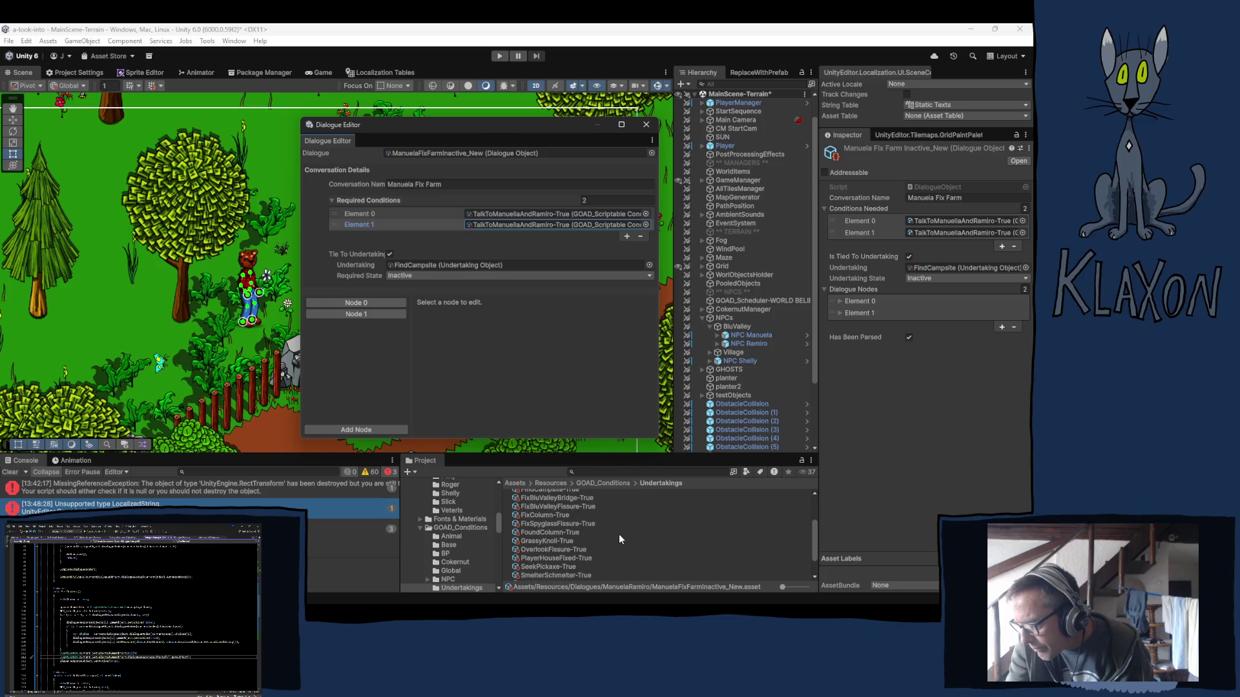
{"action": "scroll", "coordinate": [619, 534], "scroll_direction": "up", "scroll_amount": 2}
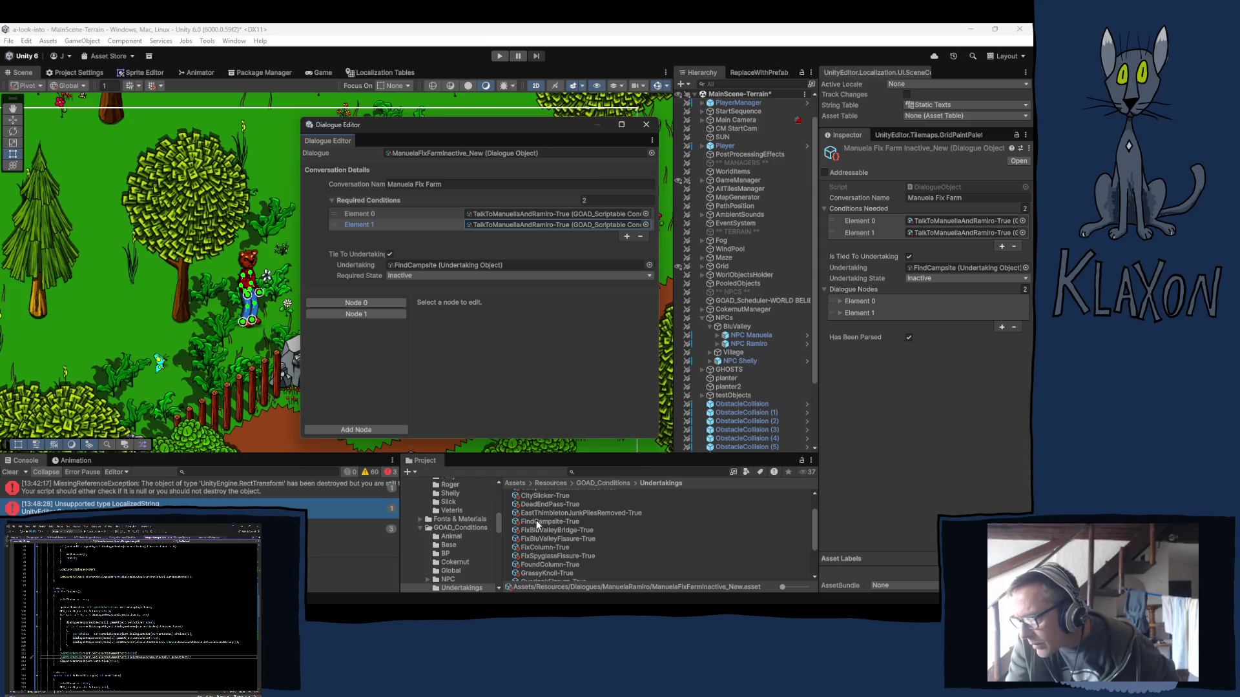
{"action": "mouse_move", "coordinate": [534, 521]}
{"action": "left_mouse_down"}
{"action": "mouse_move", "coordinate": [452, 271]}
{"action": "mouse_move", "coordinate": [502, 233]}
{"action": "mouse_move", "coordinate": [496, 223]}
{"action": "left_mouse_up"}
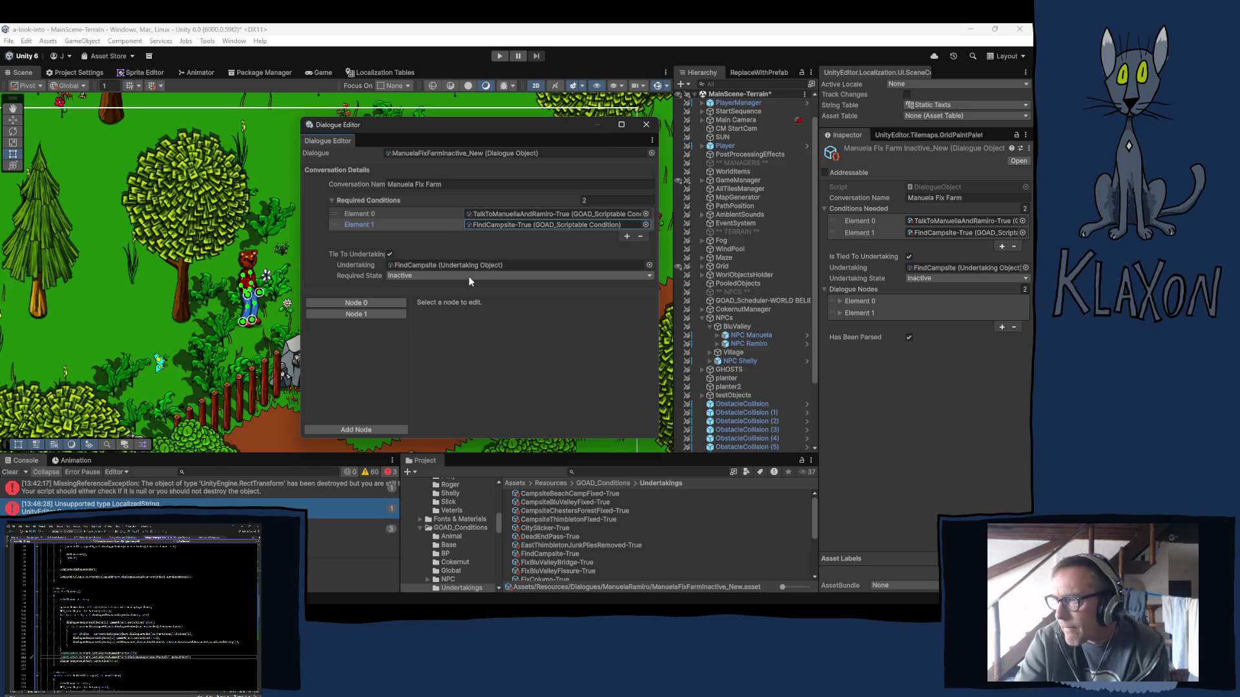
Set the conversation's undertaking to ManuelaFixFarm from the ManuelaFarm undertakings folder.
{"action": "left_click", "coordinate": [410, 264]}
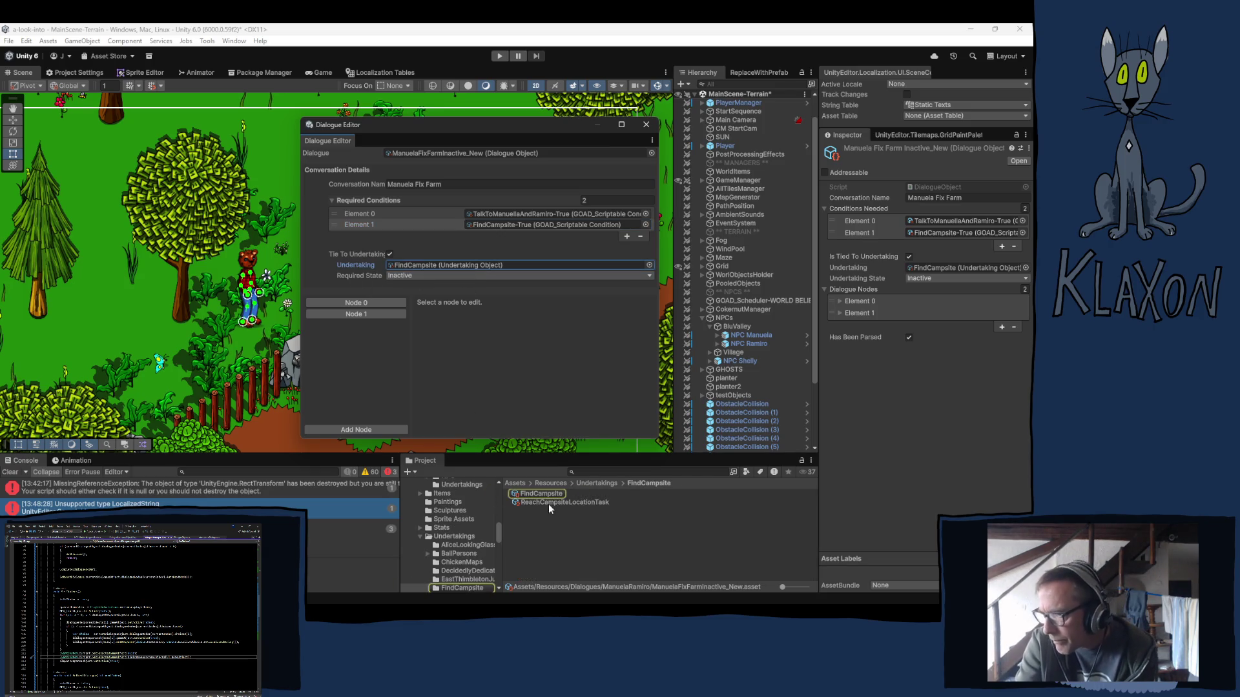
{"action": "scroll", "coordinate": [475, 556], "scroll_direction": "down", "scroll_amount": 3}
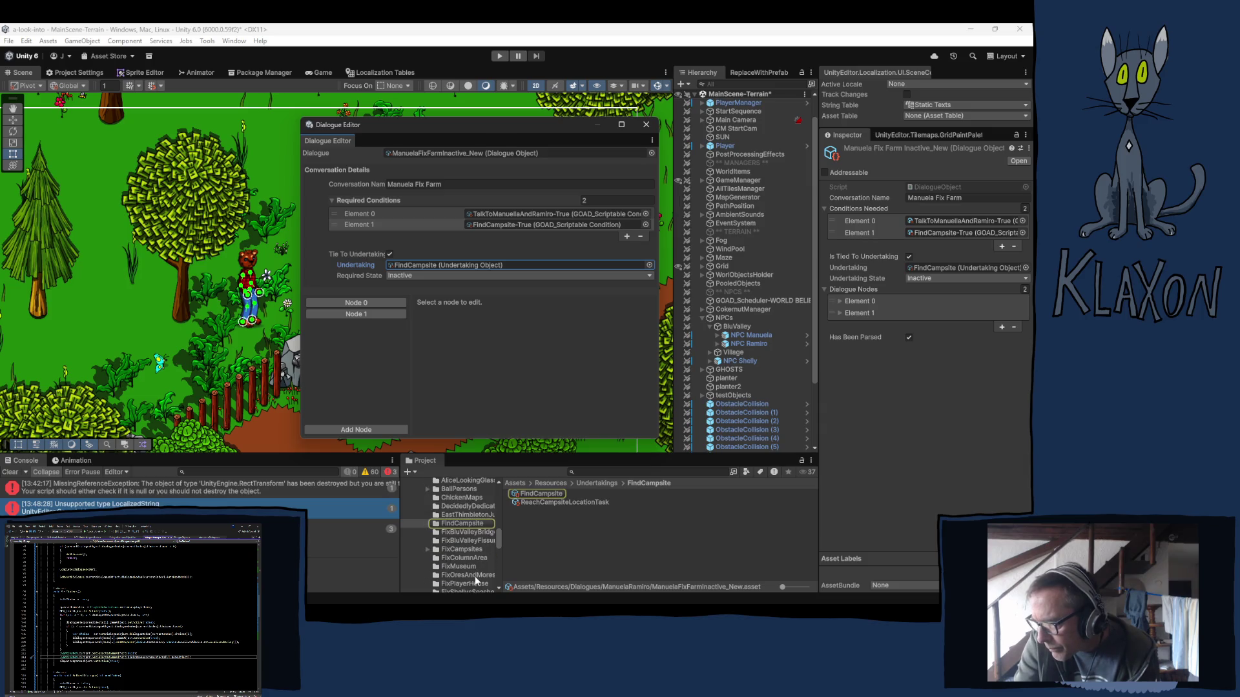
{"action": "scroll", "coordinate": [457, 557], "scroll_direction": "down", "scroll_amount": 2}
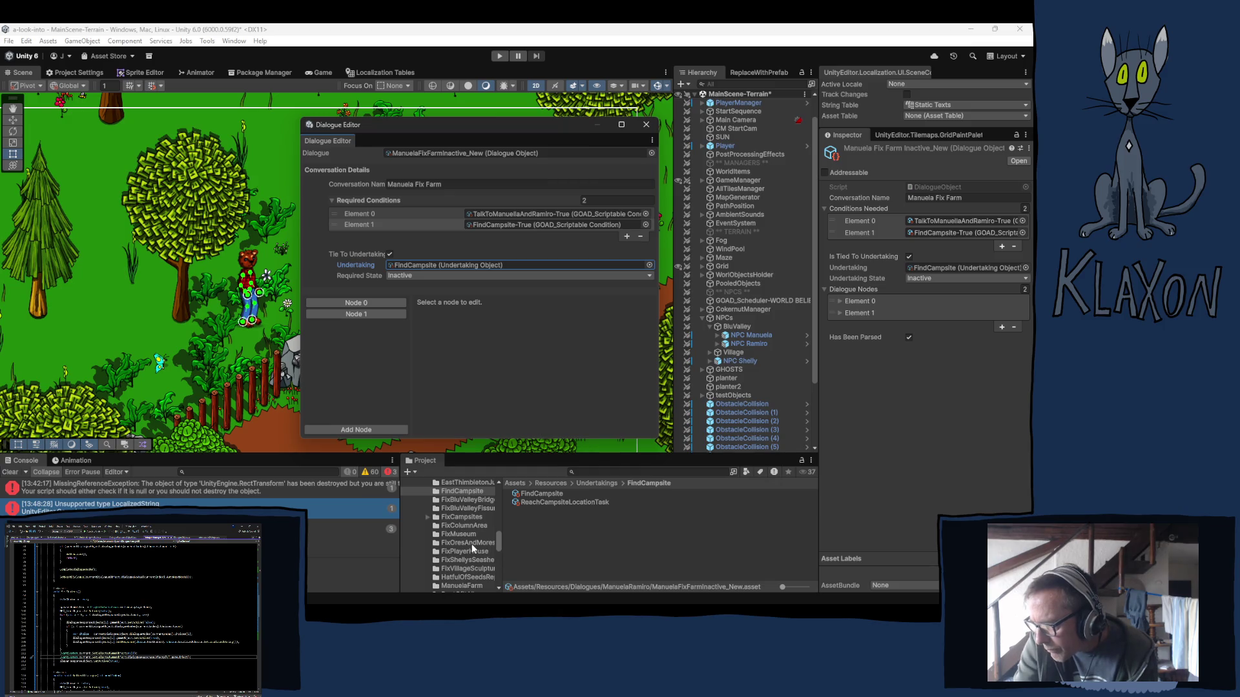
{"action": "scroll", "coordinate": [473, 549], "scroll_direction": "down", "scroll_amount": 2}
{"action": "left_click", "coordinate": [470, 553]}
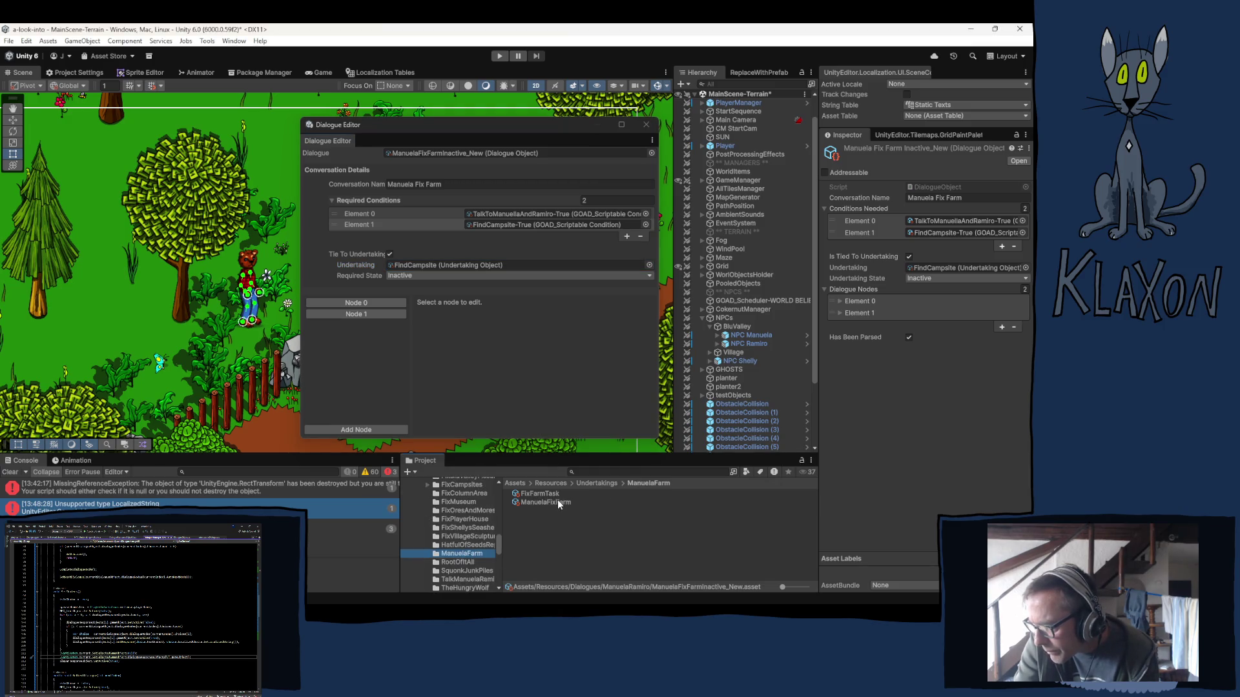
{"action": "mouse_move", "coordinate": [533, 502]}
{"action": "left_mouse_down"}
{"action": "mouse_move", "coordinate": [456, 272]}
{"action": "mouse_move", "coordinate": [432, 268]}
{"action": "left_mouse_up"}
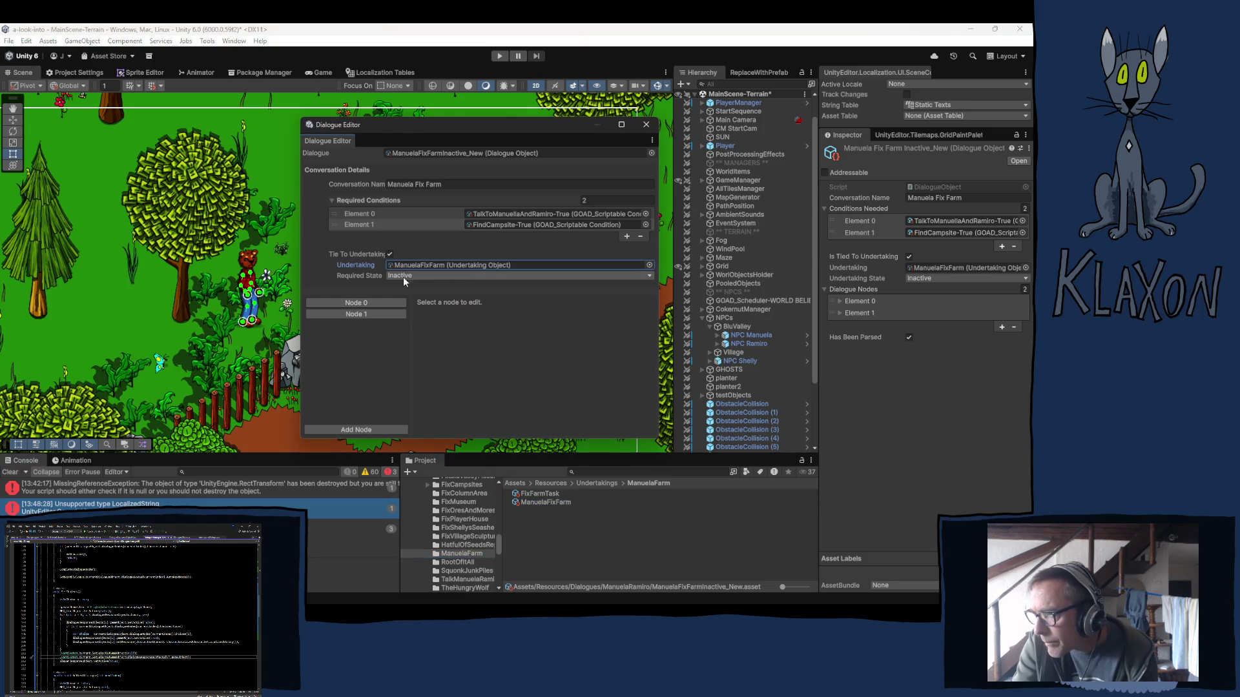
Search 'Manuela' and set Node 0's NPC Phrase to FixFarm Inactive A from NPC-Dialogues-Manuela.
{"action": "left_click", "coordinate": [358, 303]}
{"action": "left_click", "coordinate": [609, 326]}
{"action": "type", "text": "M"}
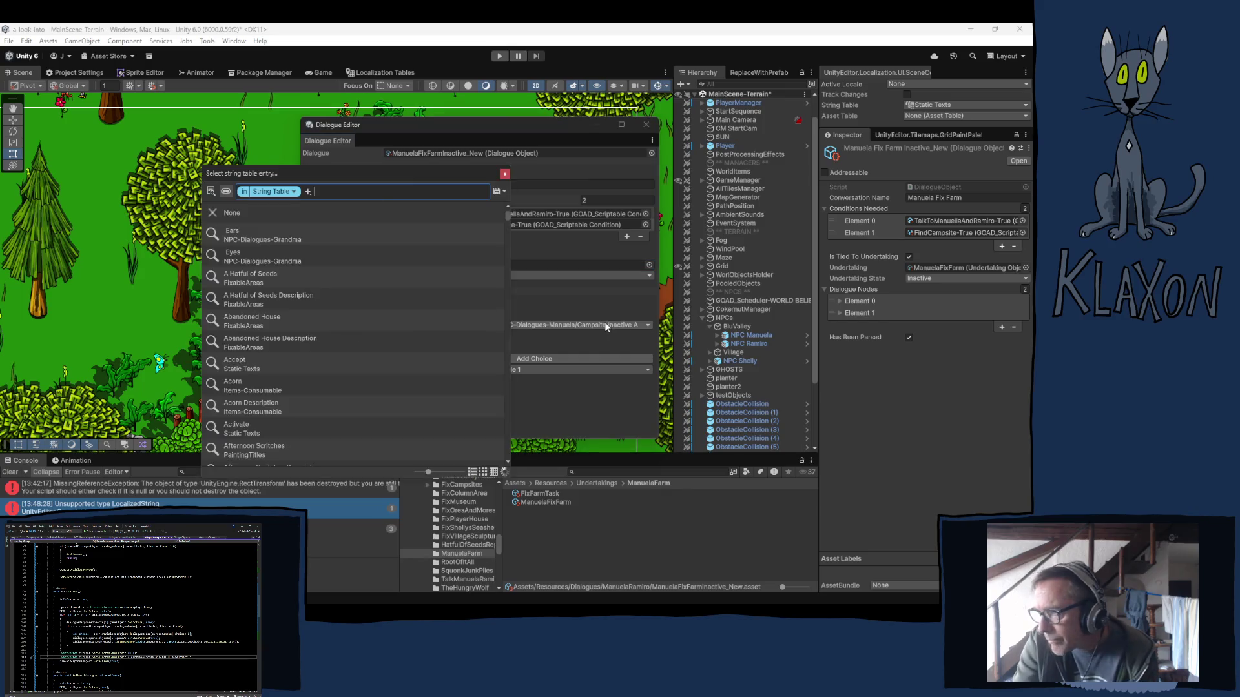
{"action": "type", "text": "anuela"}
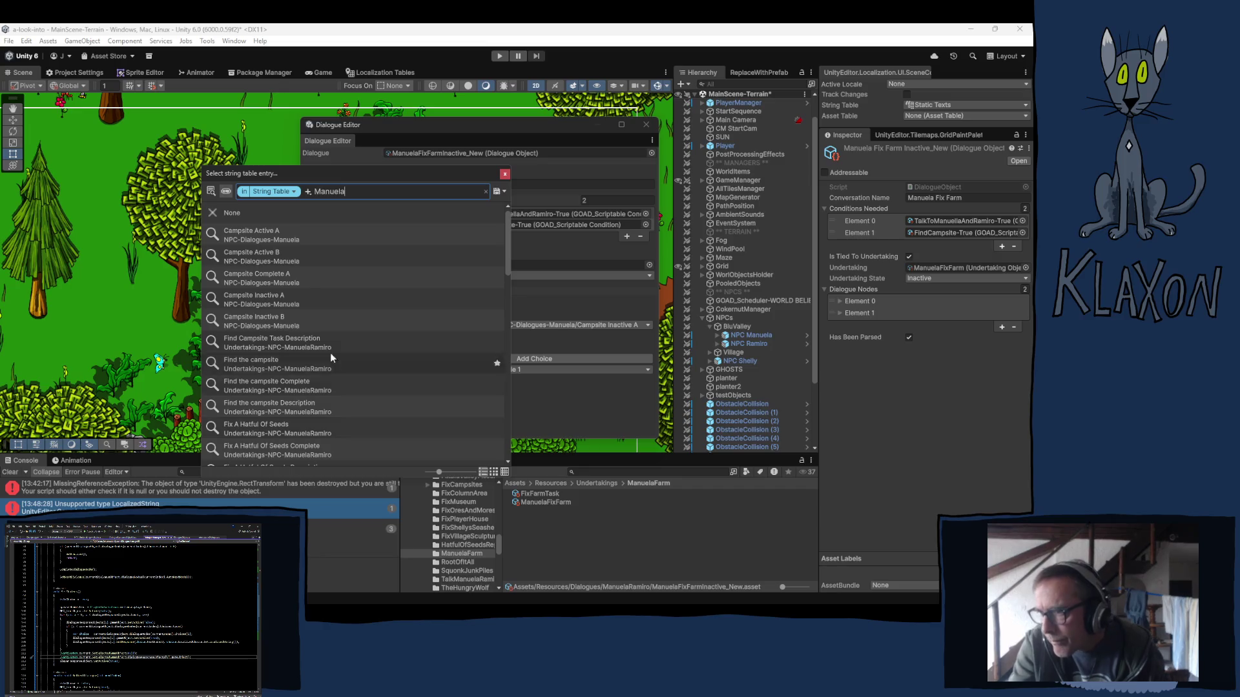
{"action": "scroll", "coordinate": [365, 355], "scroll_direction": "down", "scroll_amount": 2}
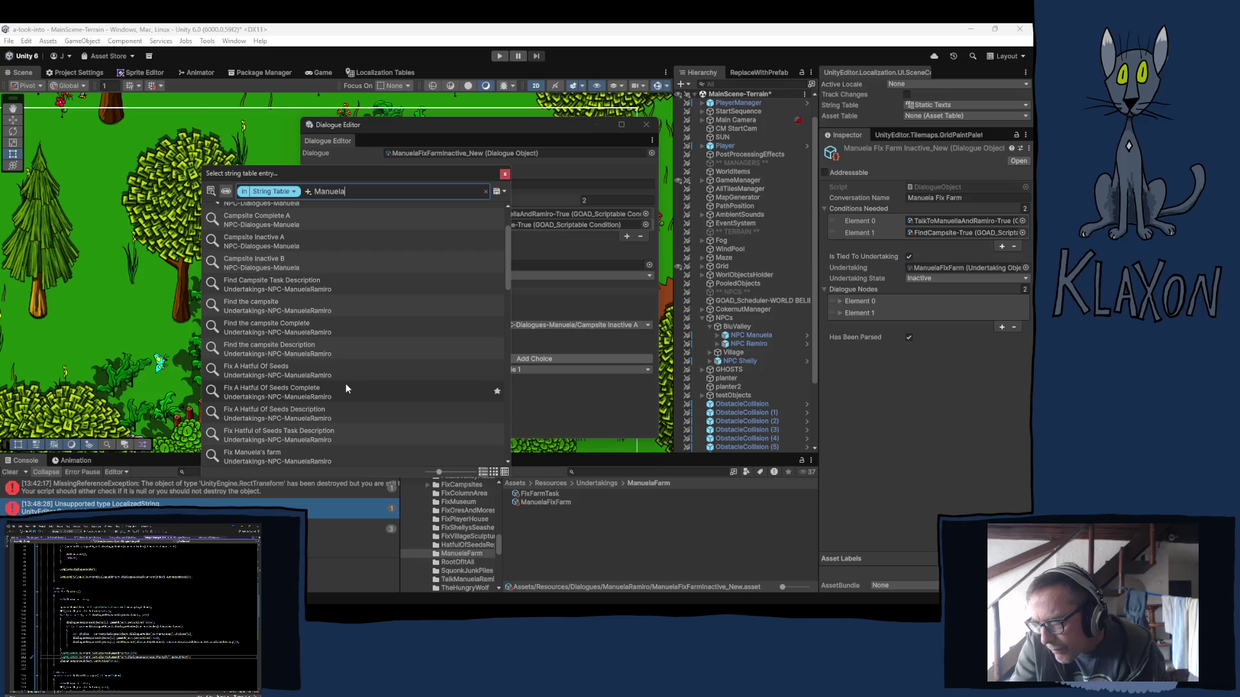
{"action": "scroll", "coordinate": [346, 388], "scroll_direction": "down", "scroll_amount": 1}
{"action": "scroll", "coordinate": [361, 401], "scroll_direction": "down", "scroll_amount": 1}
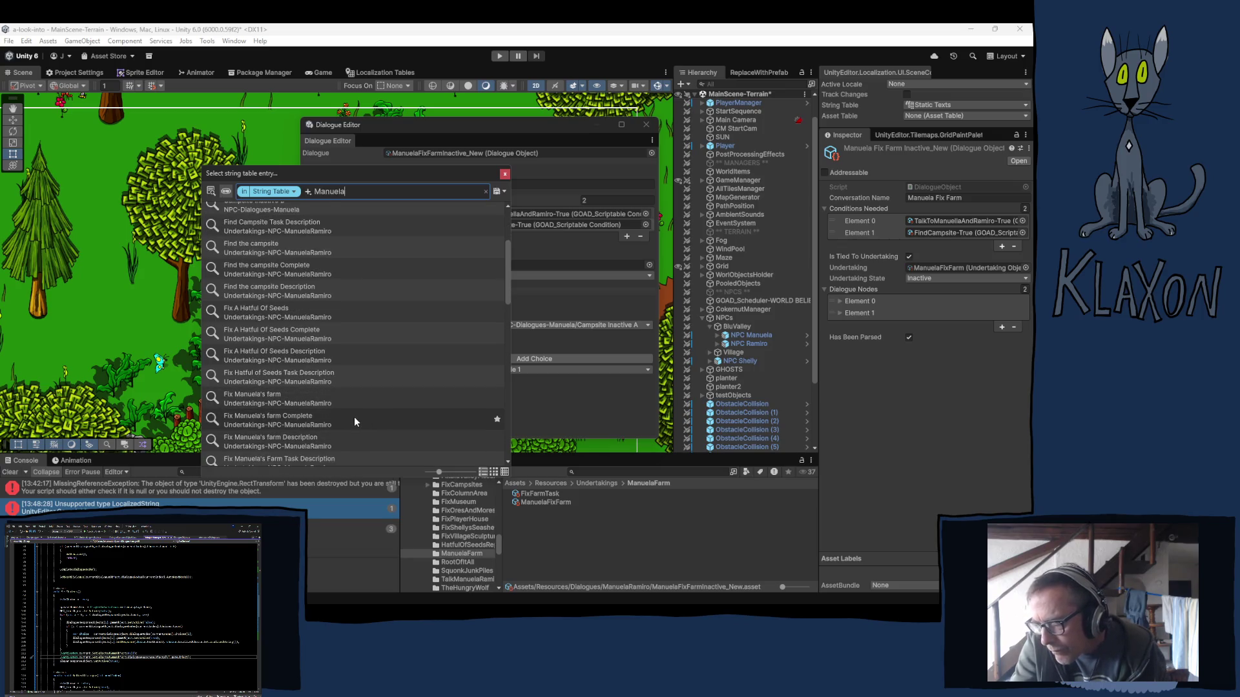
{"action": "scroll", "coordinate": [354, 421], "scroll_direction": "down", "scroll_amount": 1}
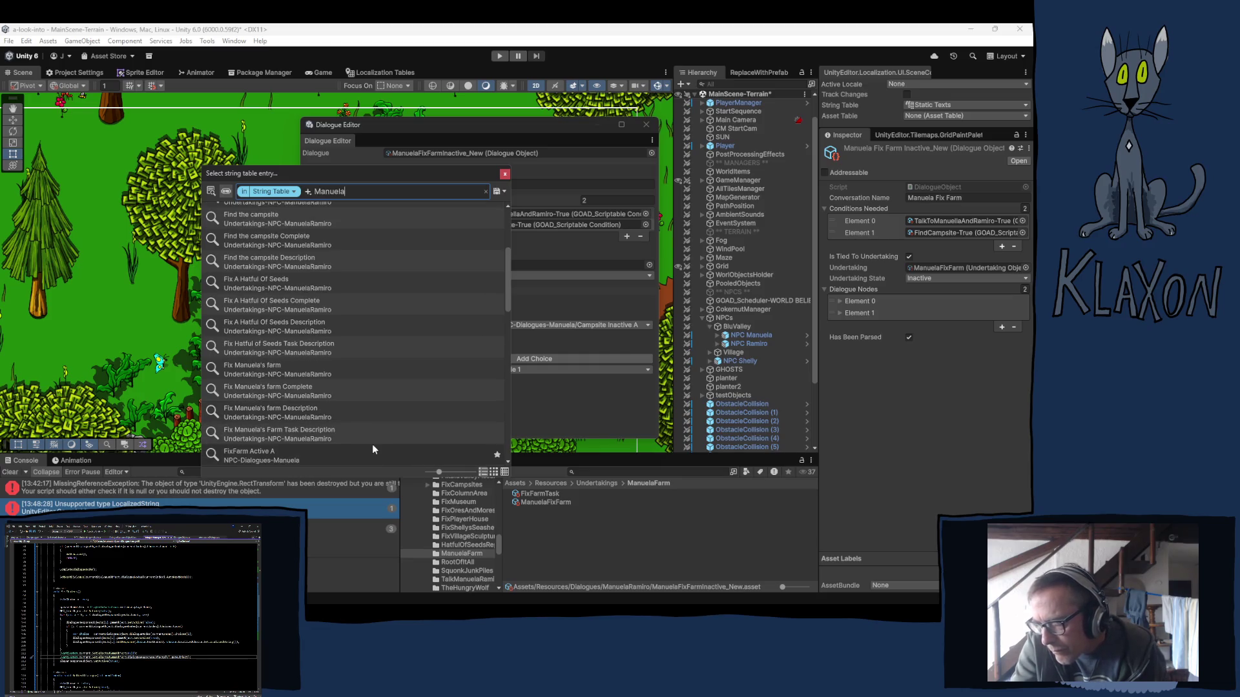
{"action": "scroll", "coordinate": [348, 420], "scroll_direction": "down", "scroll_amount": 3}
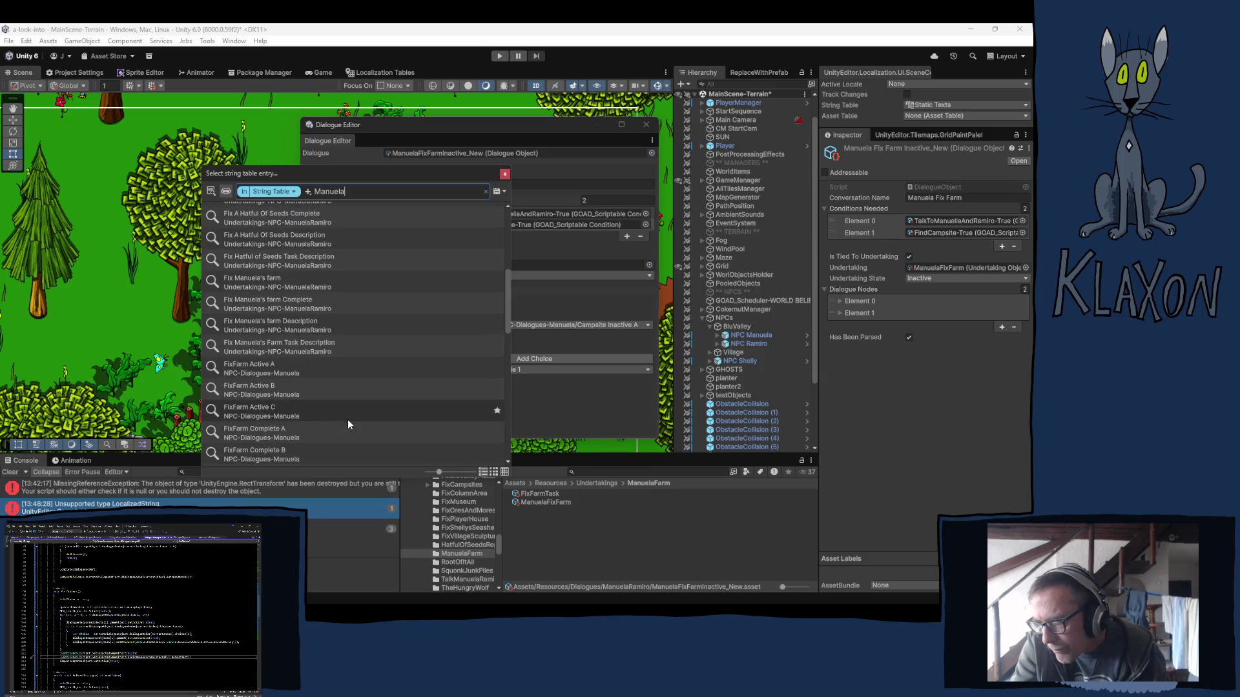
{"action": "scroll", "coordinate": [330, 386], "scroll_direction": "down", "scroll_amount": 3}
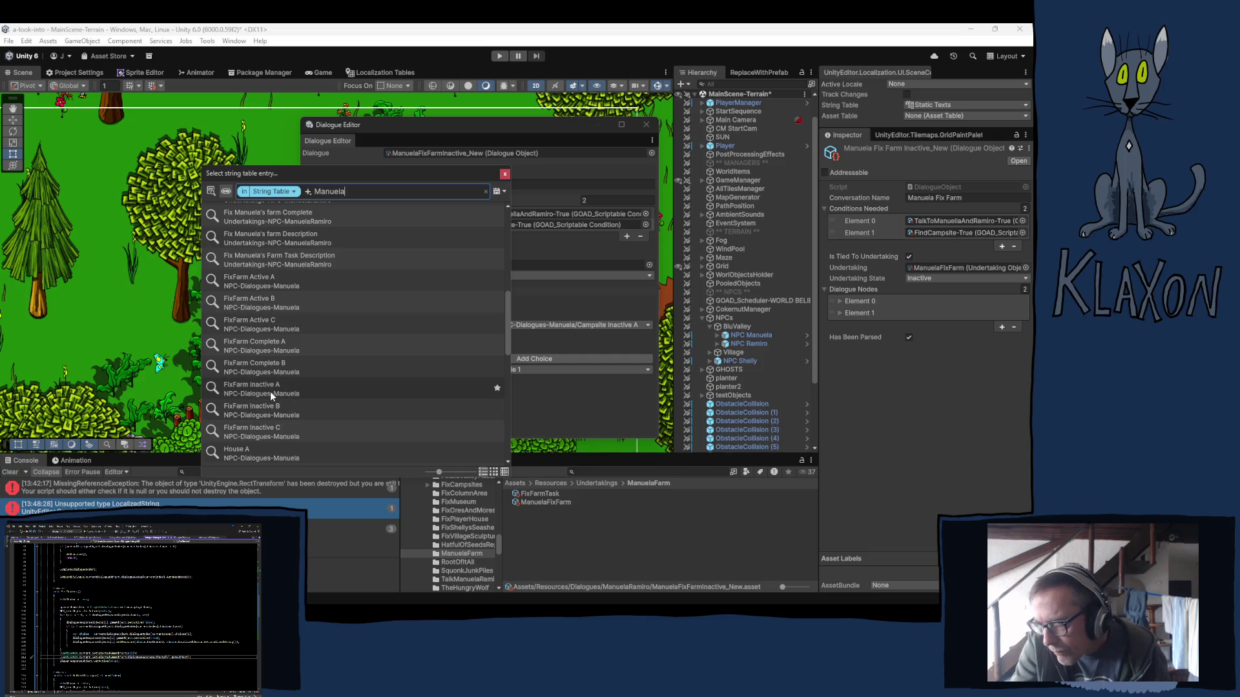
{"action": "left_click", "coordinate": [256, 389]}
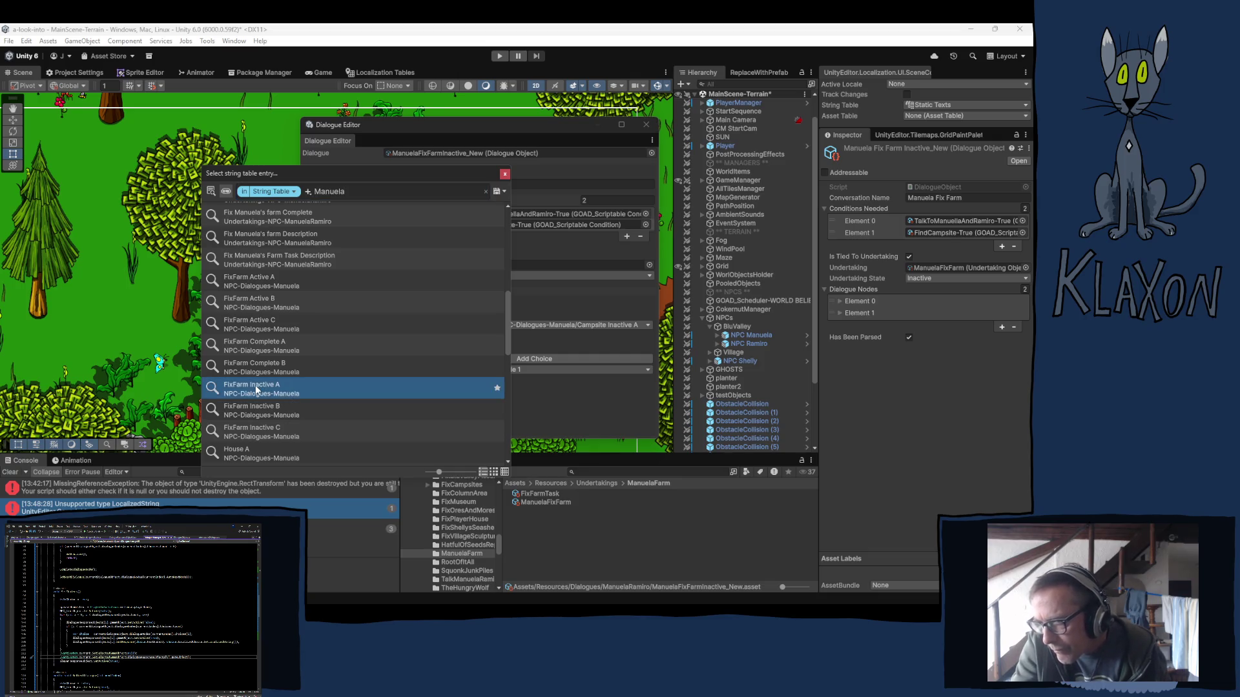
{"action": "left_click", "coordinate": [504, 175]}
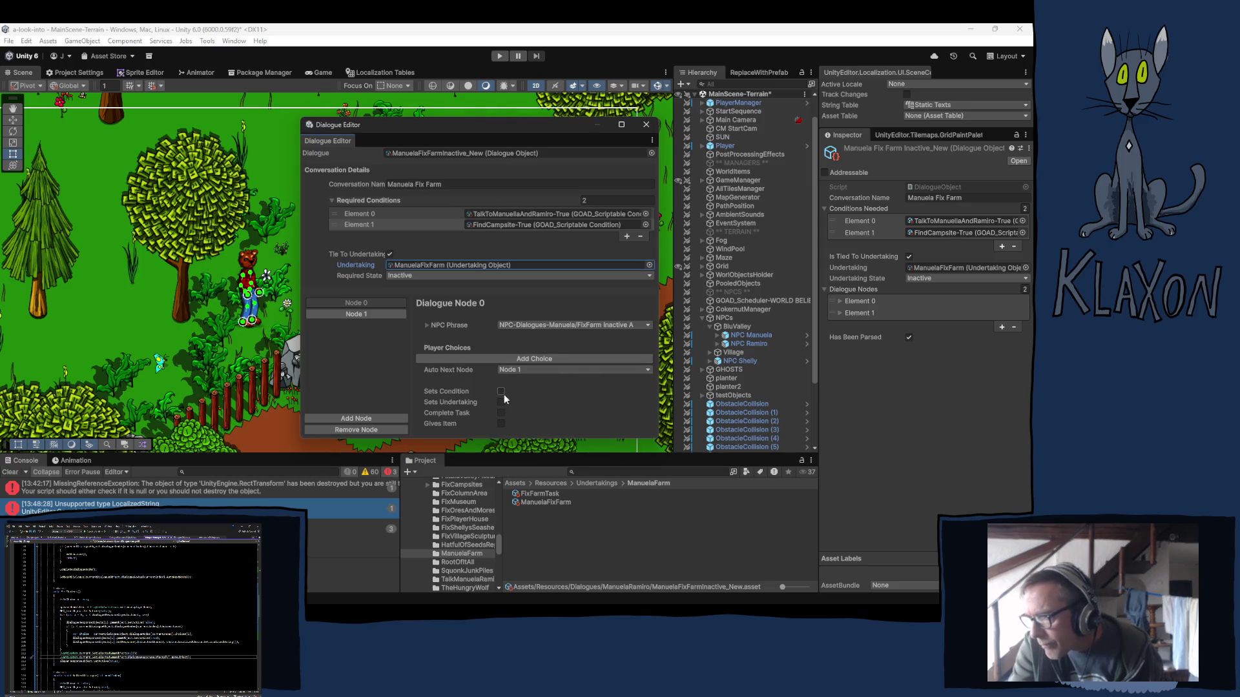
Set Node 1's NPC Phrase to FixFarm Inactive B.
{"action": "left_click", "coordinate": [346, 313]}
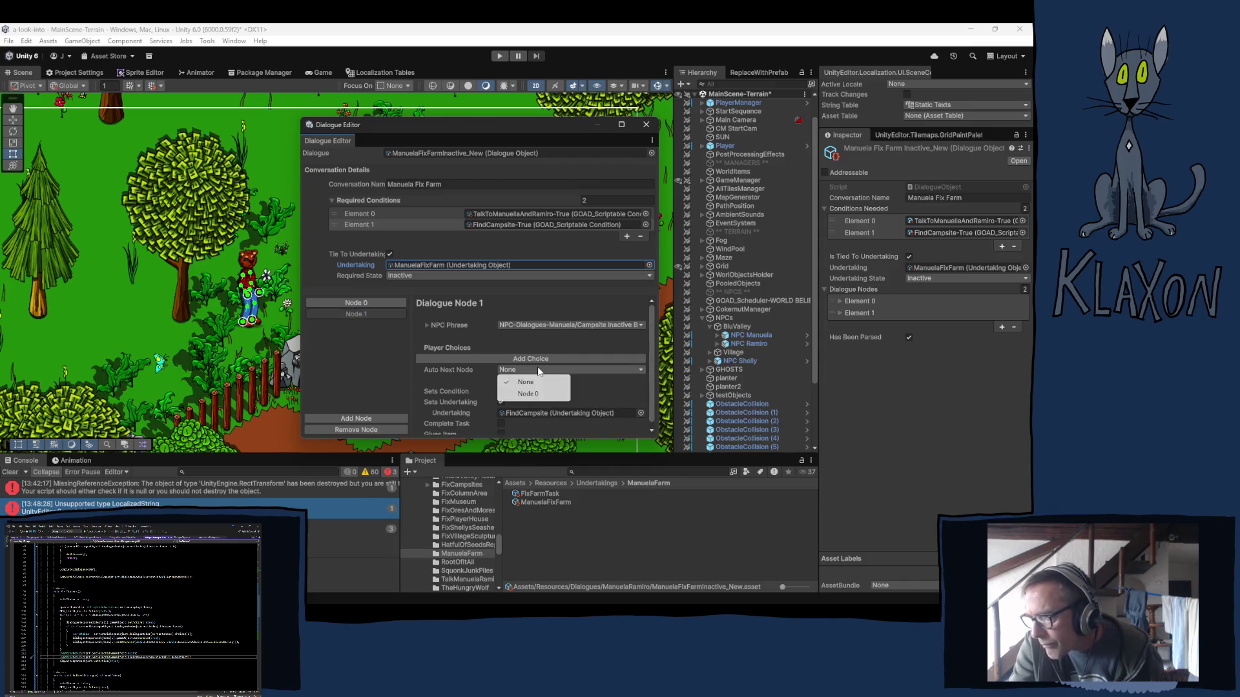
{"action": "left_click", "coordinate": [579, 325]}
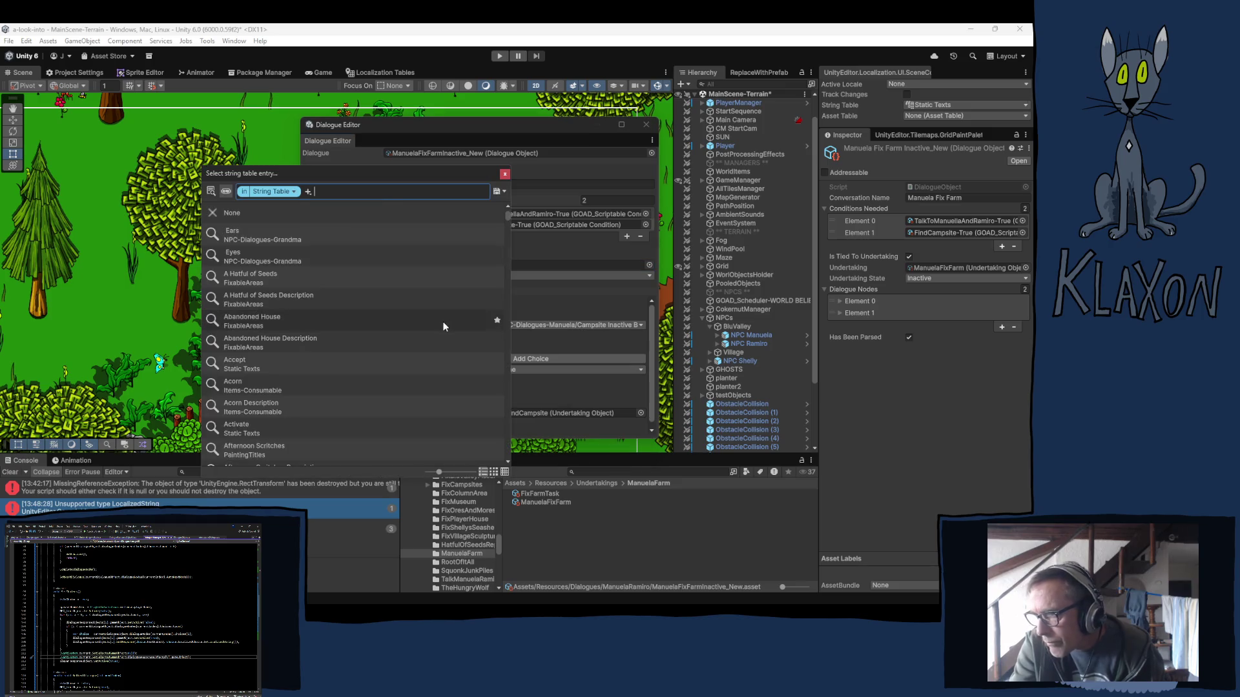
{"action": "type", "text": "fix"}
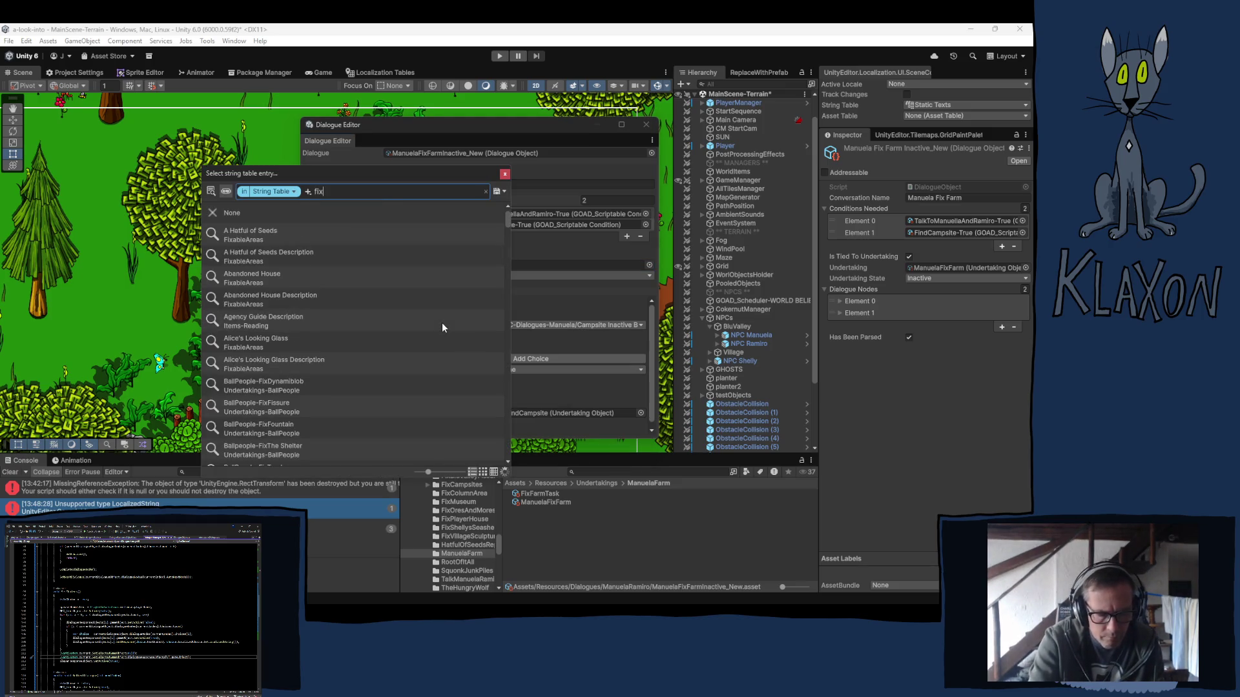
{"action": "type", "text": "farm"}
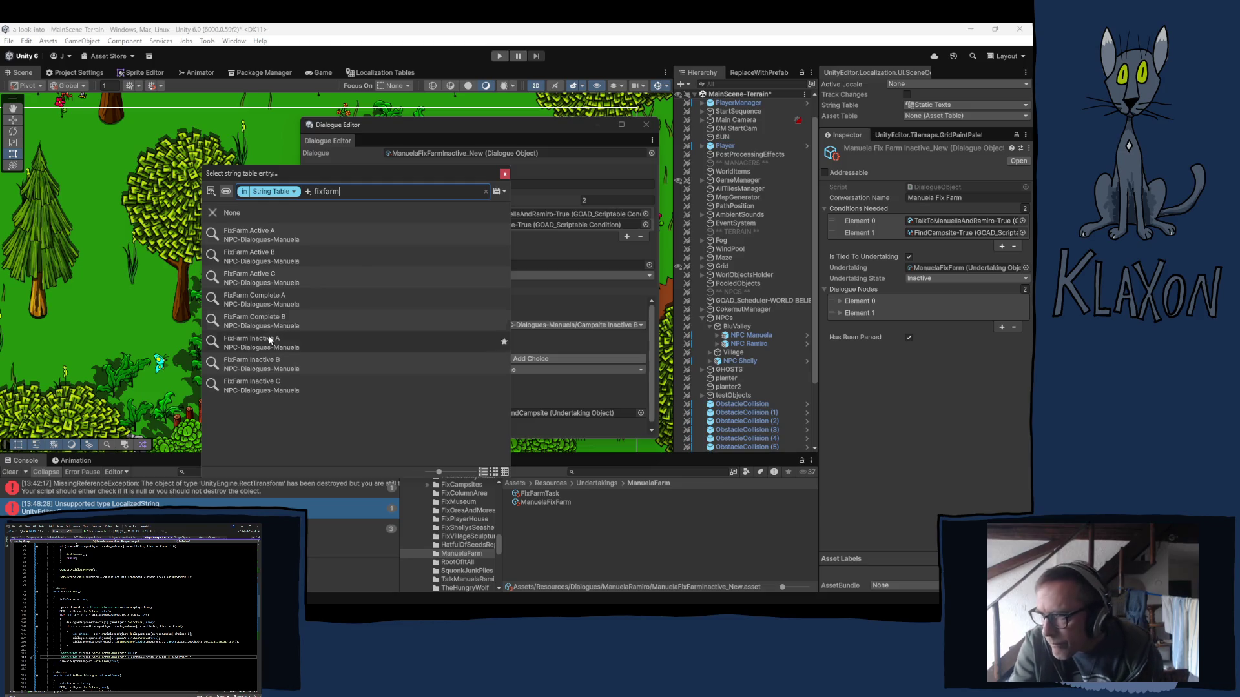
{"action": "left_click", "coordinate": [323, 374]}
{"action": "left_click", "coordinate": [505, 174]}
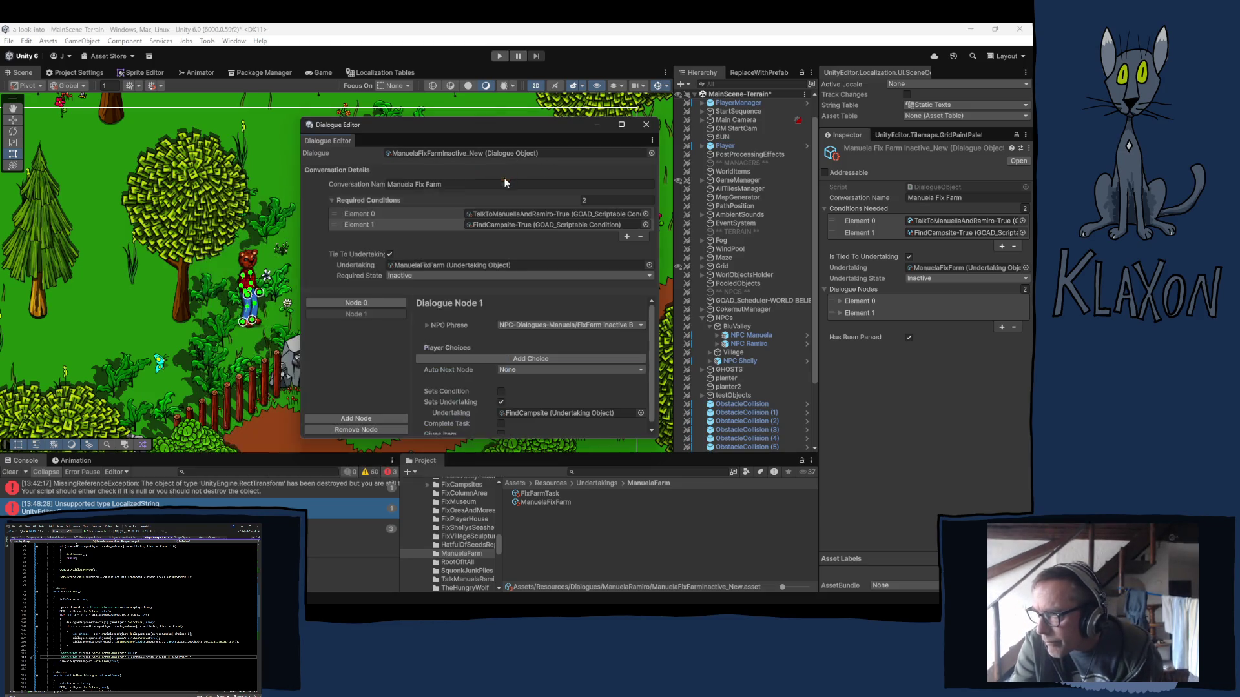
Add Node 2 with phrase FixFarm Inactive C, setting the ManuelaFixFarm undertaking.
{"action": "left_click", "coordinate": [356, 419]}
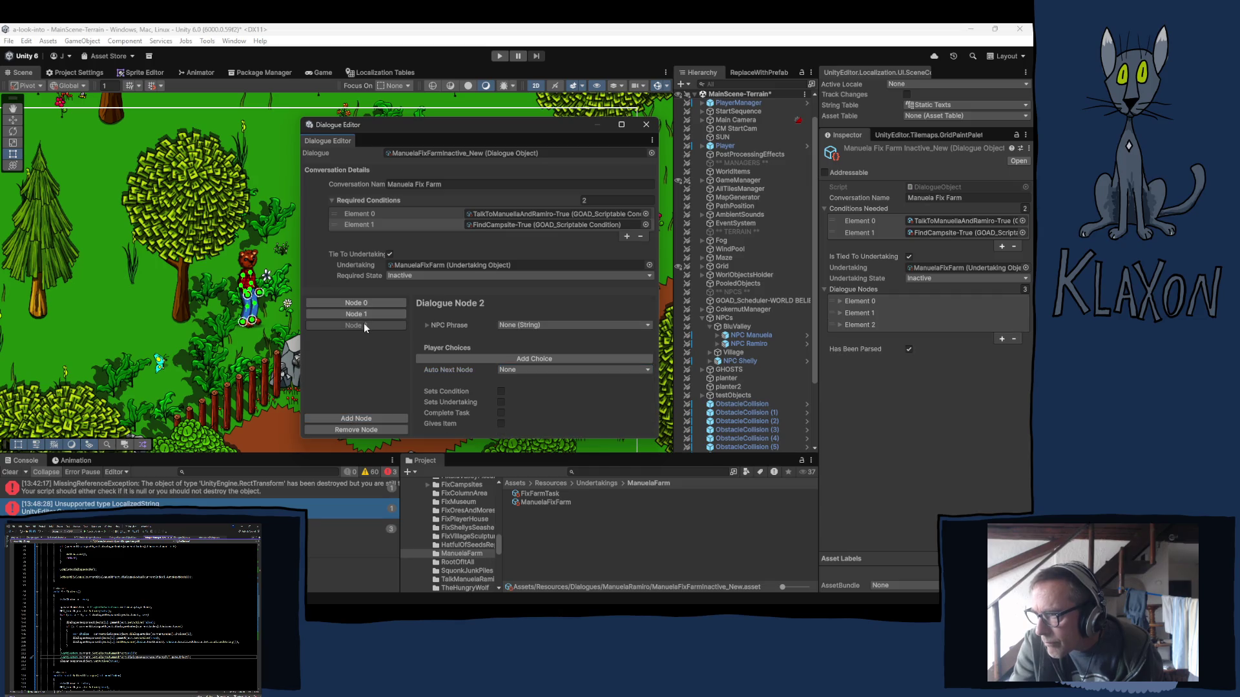
{"action": "left_click", "coordinate": [537, 326]}
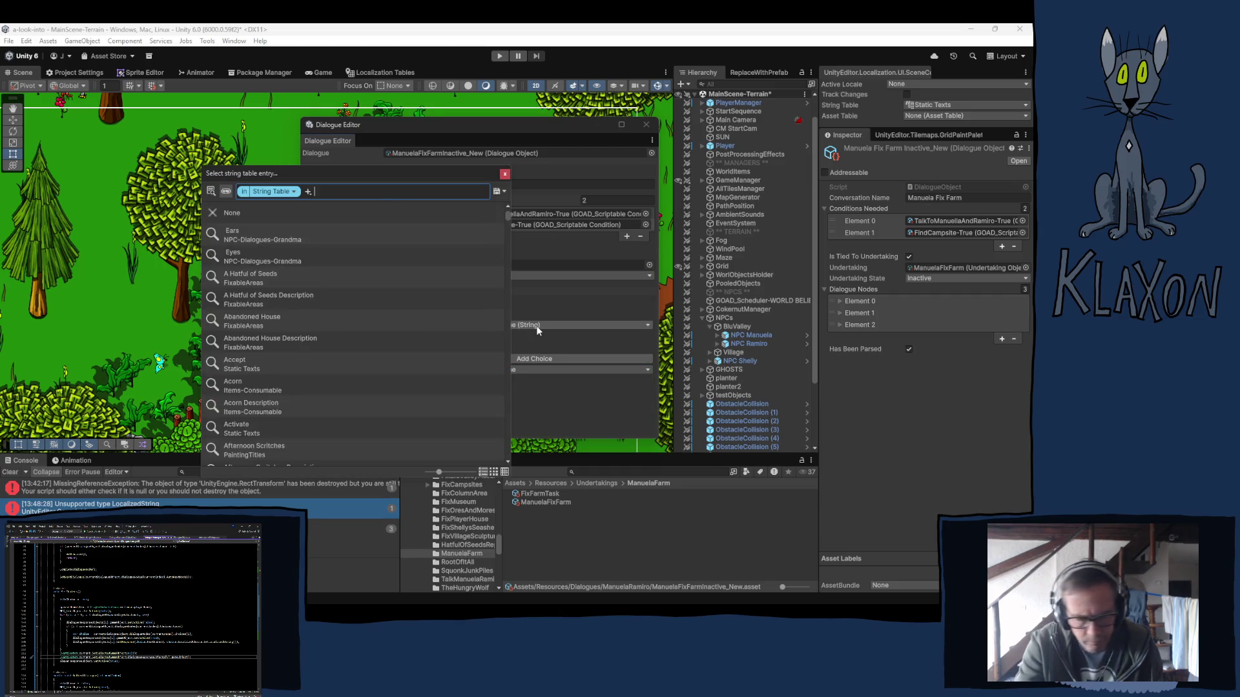
{"action": "type", "text": "fixfar"}
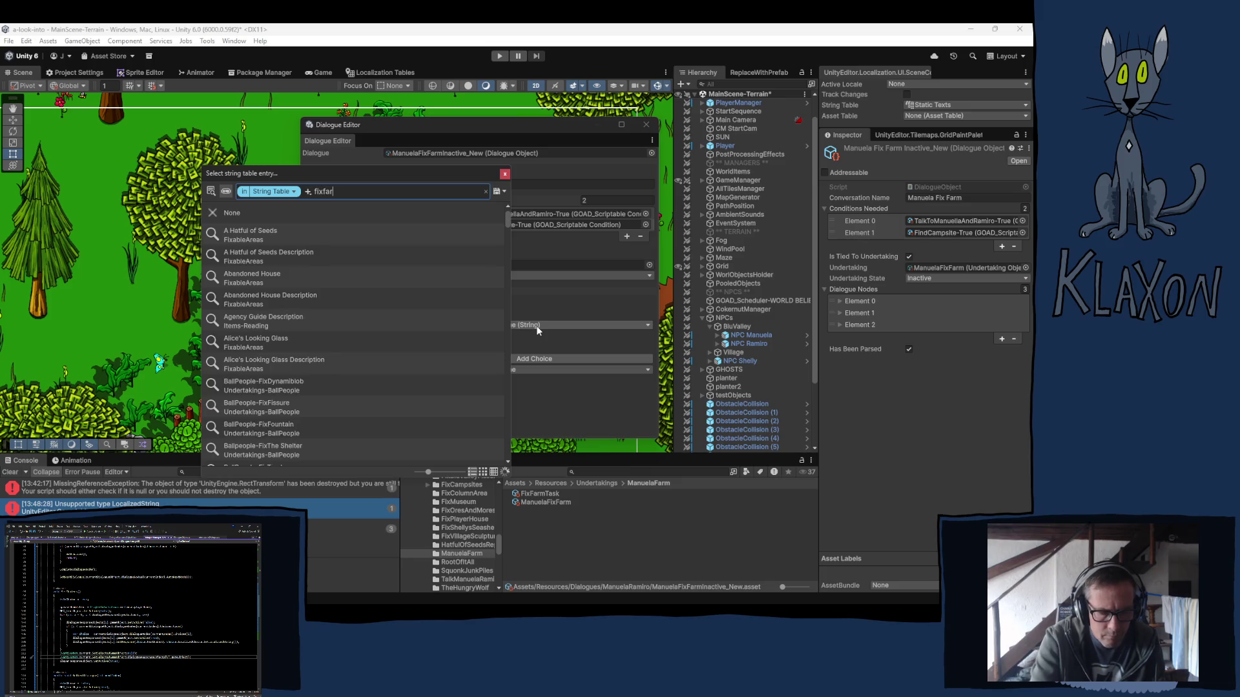
{"action": "type", "text": "m"}
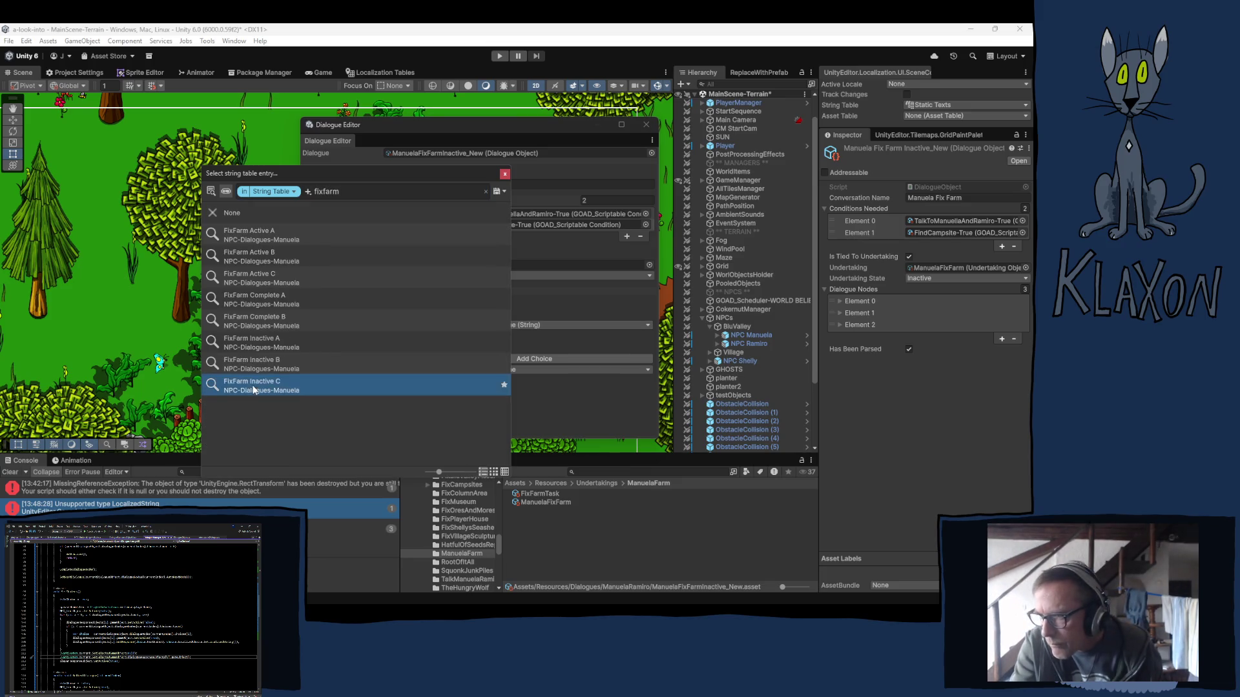
{"action": "left_click", "coordinate": [254, 385]}
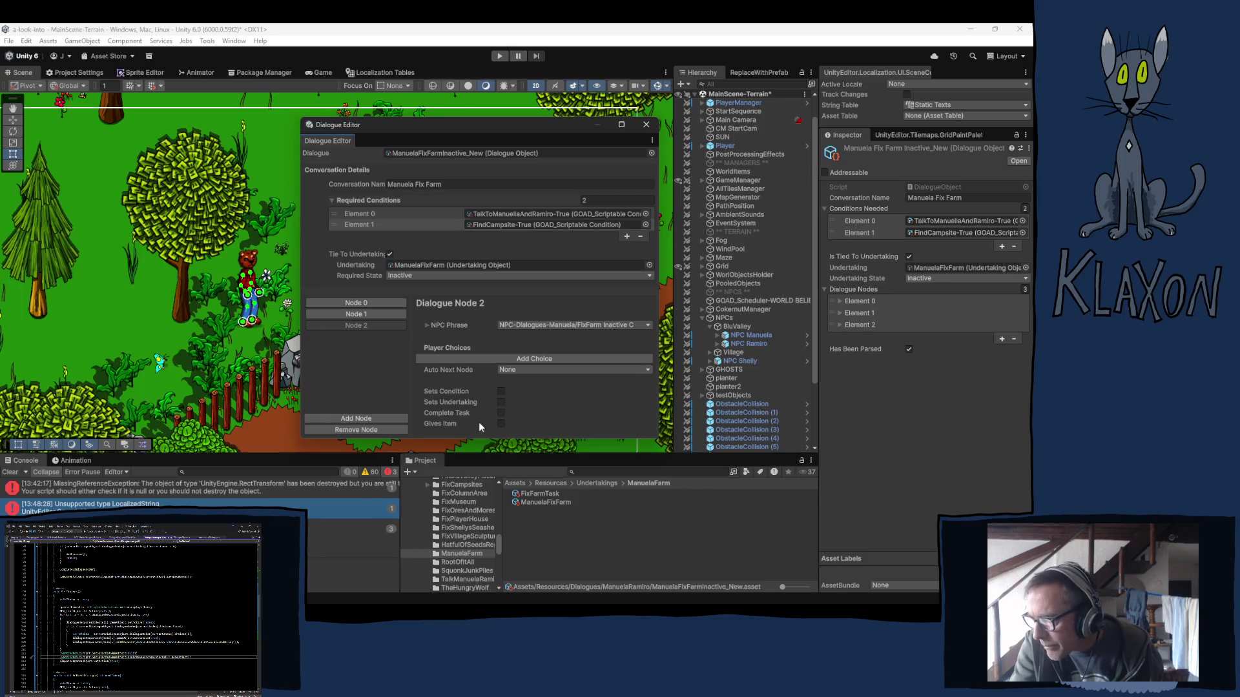
{"action": "left_click", "coordinate": [501, 413]}
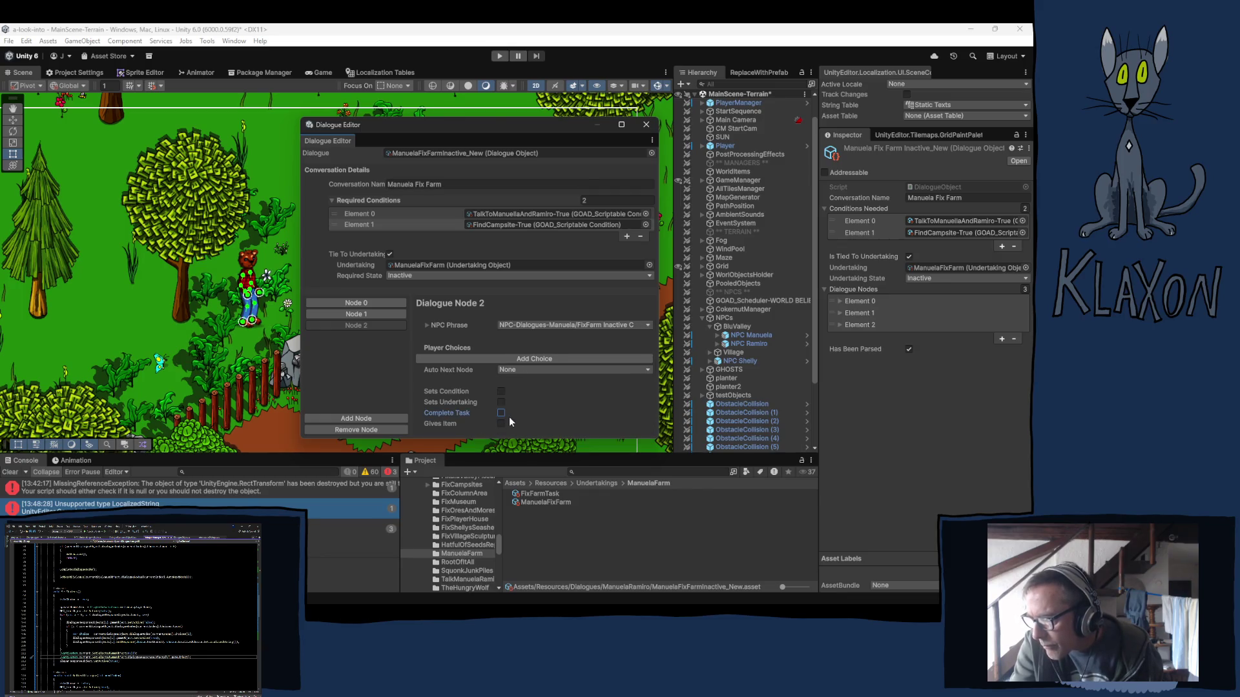
{"action": "left_click", "coordinate": [501, 403]}
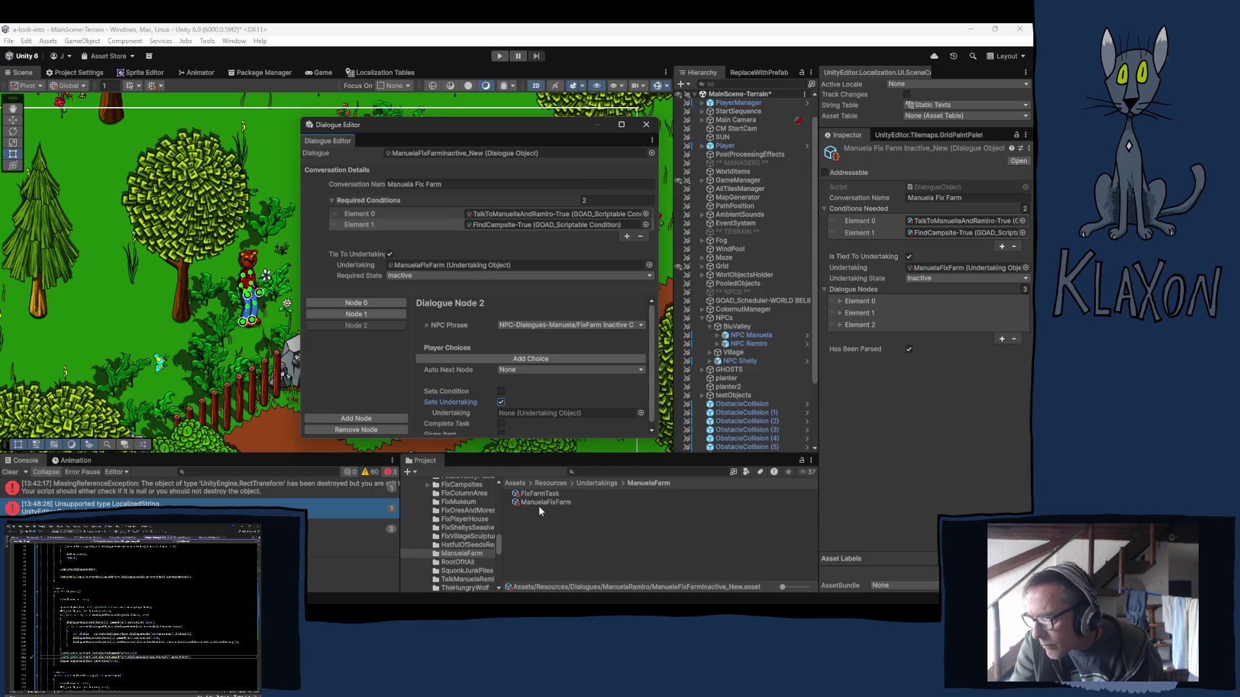
{"action": "mouse_move", "coordinate": [533, 504]}
{"action": "left_mouse_down"}
{"action": "mouse_move", "coordinate": [510, 413]}
{"action": "mouse_move", "coordinate": [624, 414]}
{"action": "left_mouse_up"}
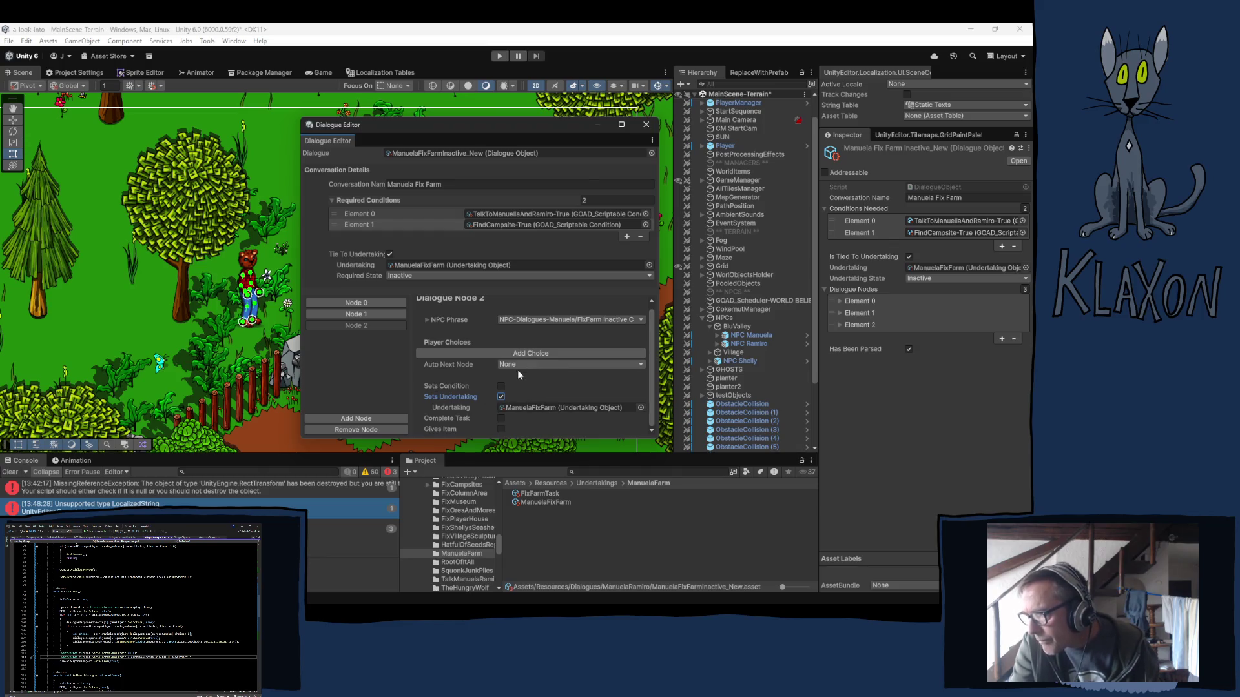
Set Node 1's Auto Next Node to Node 2.
{"action": "left_click", "coordinate": [357, 314]}
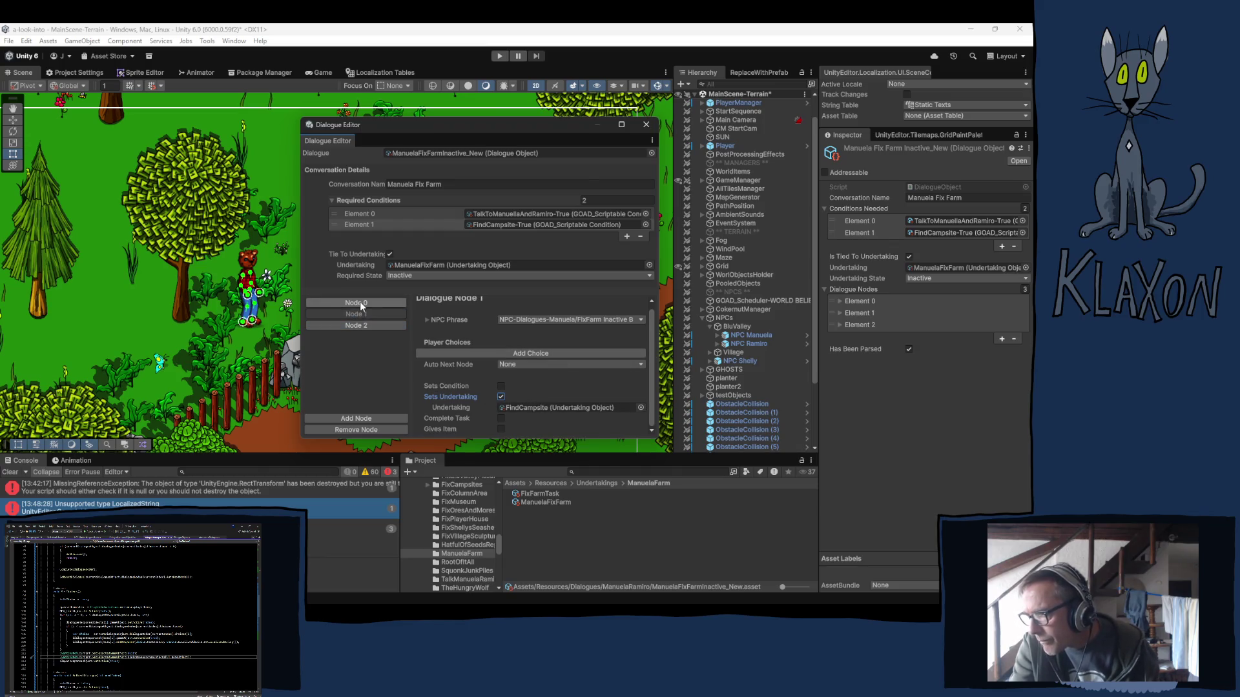
{"action": "left_click", "coordinate": [361, 304]}
{"action": "left_click", "coordinate": [357, 315]}
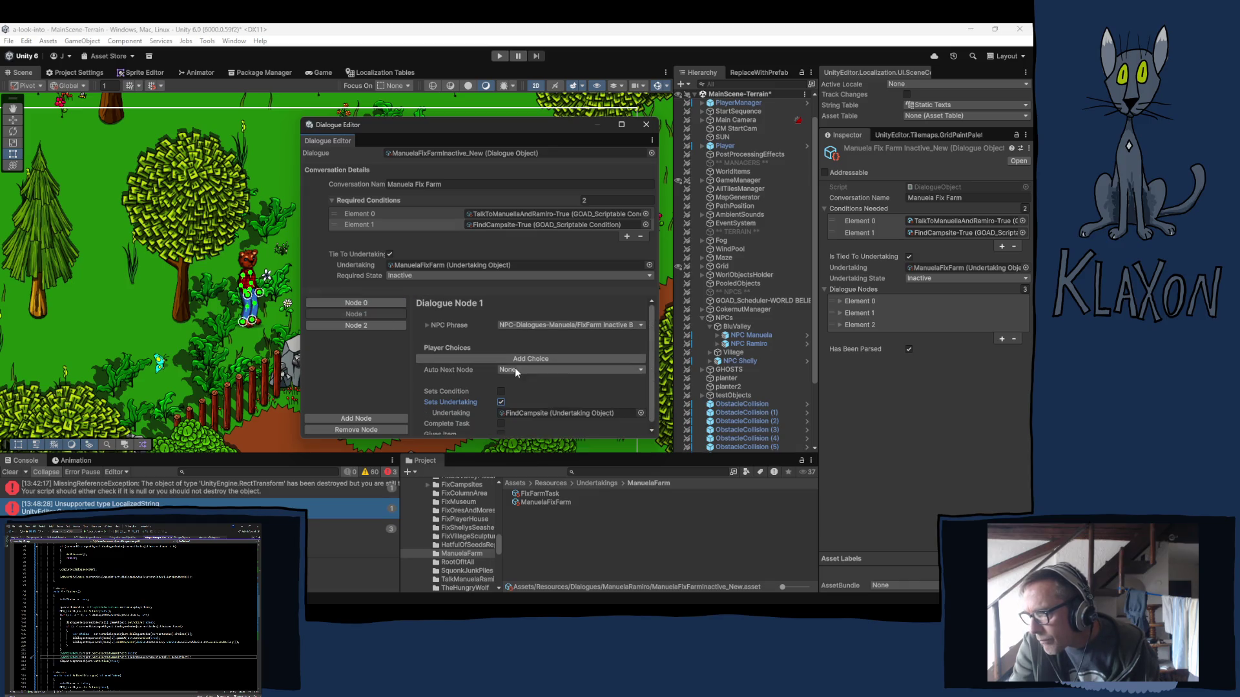
{"action": "left_click", "coordinate": [516, 370]}
{"action": "left_click", "coordinate": [530, 407]}
Review Nodes 2, 1 and 0, then select NPC Manuela in the Hierarchy.
{"action": "left_click", "coordinate": [389, 325]}
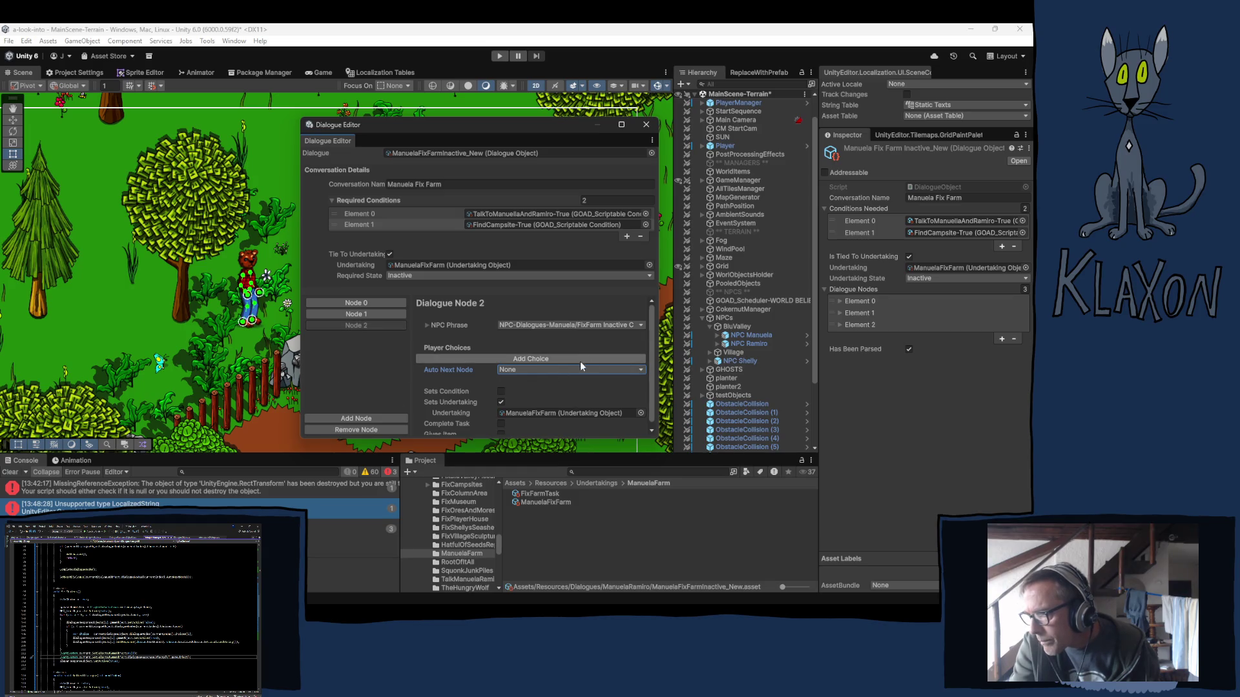
{"action": "left_click", "coordinate": [399, 314]}
{"action": "left_click", "coordinate": [392, 303]}
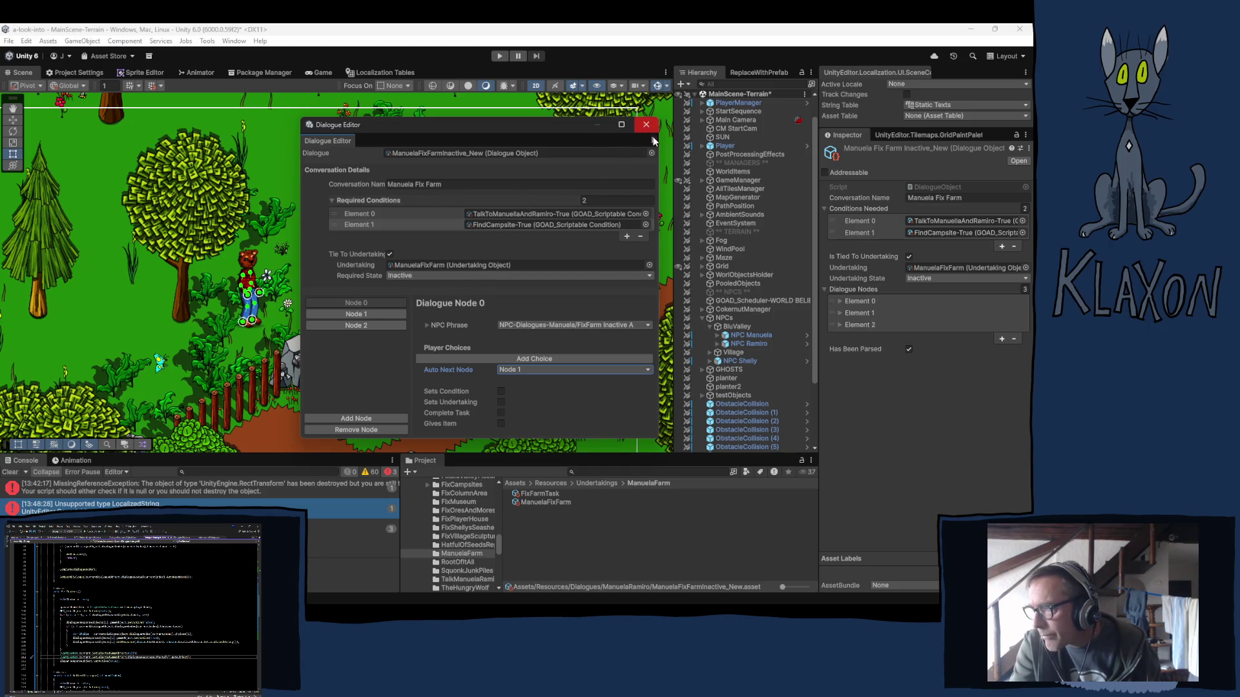
{"action": "left_click", "coordinate": [751, 336]}
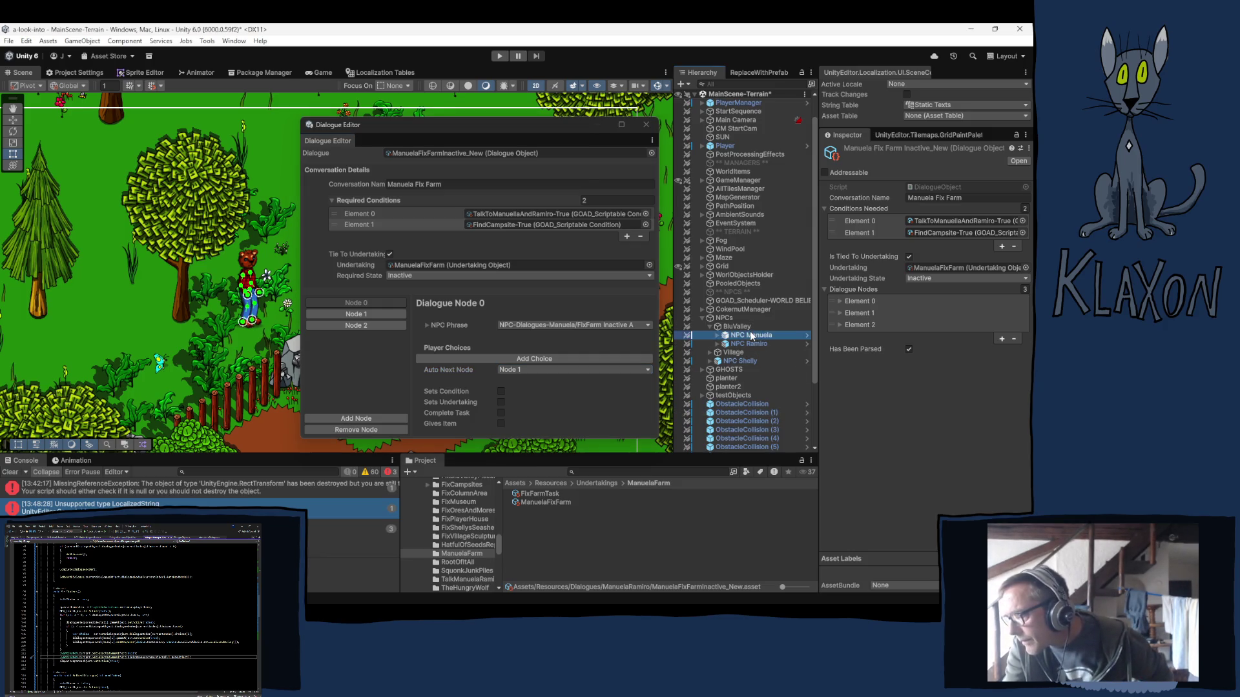
Add ManuelaFixFarmInactive_New to NPC Manuela's Dialogues list and select the asset to duplicate it.
{"action": "left_click", "coordinate": [456, 153]}
{"action": "scroll", "coordinate": [913, 458], "scroll_direction": "down", "scroll_amount": 10}
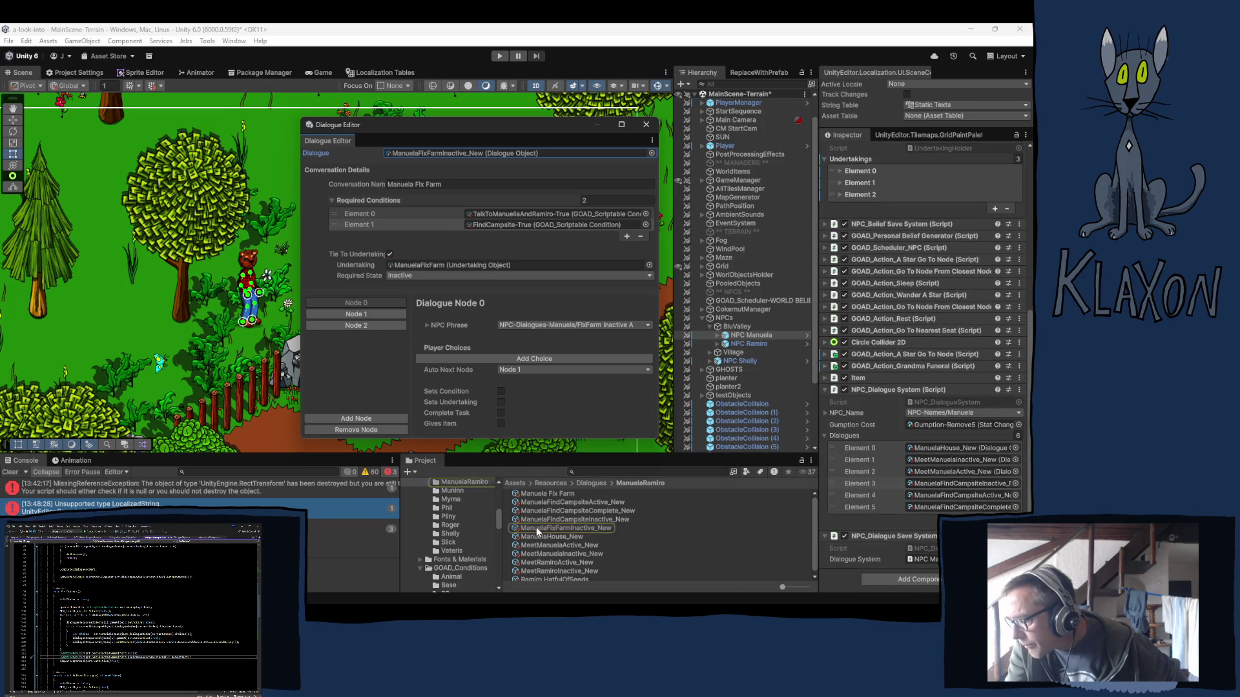
{"action": "mouse_move", "coordinate": [532, 526]}
{"action": "left_mouse_down"}
{"action": "mouse_move", "coordinate": [710, 527]}
{"action": "mouse_move", "coordinate": [865, 456]}
{"action": "mouse_move", "coordinate": [846, 436]}
{"action": "left_mouse_up"}
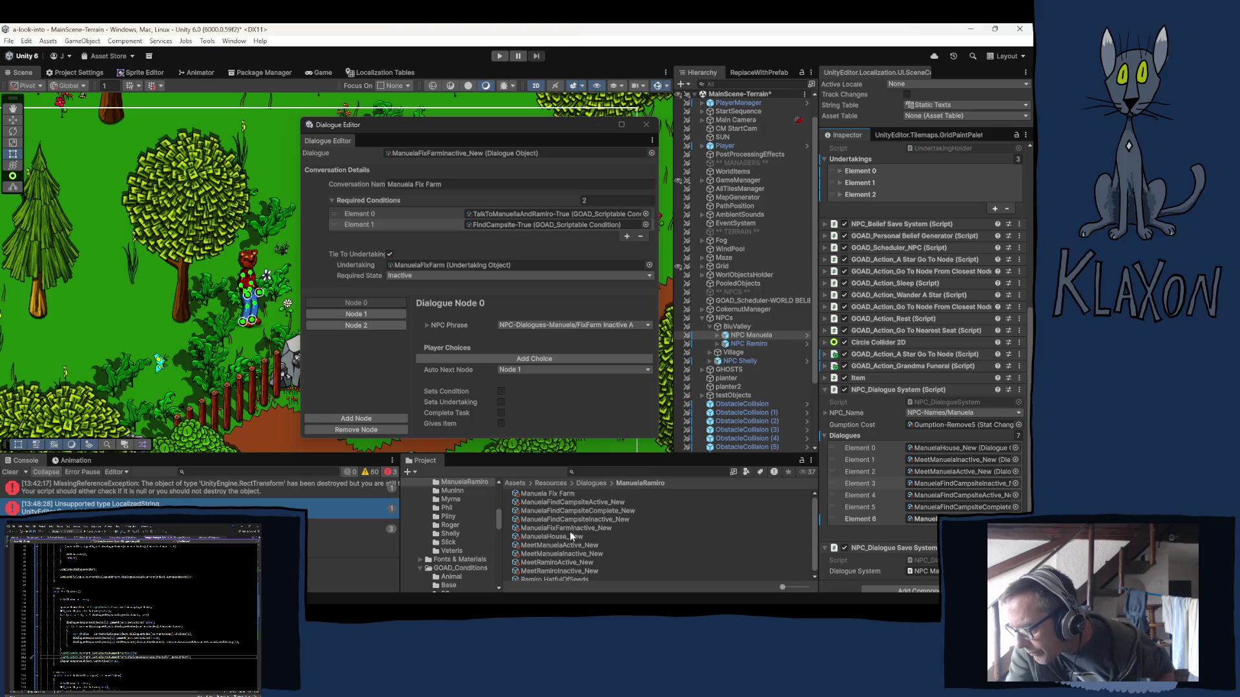
{"action": "left_click", "coordinate": [548, 520]}
{"action": "left_click", "coordinate": [552, 528]}
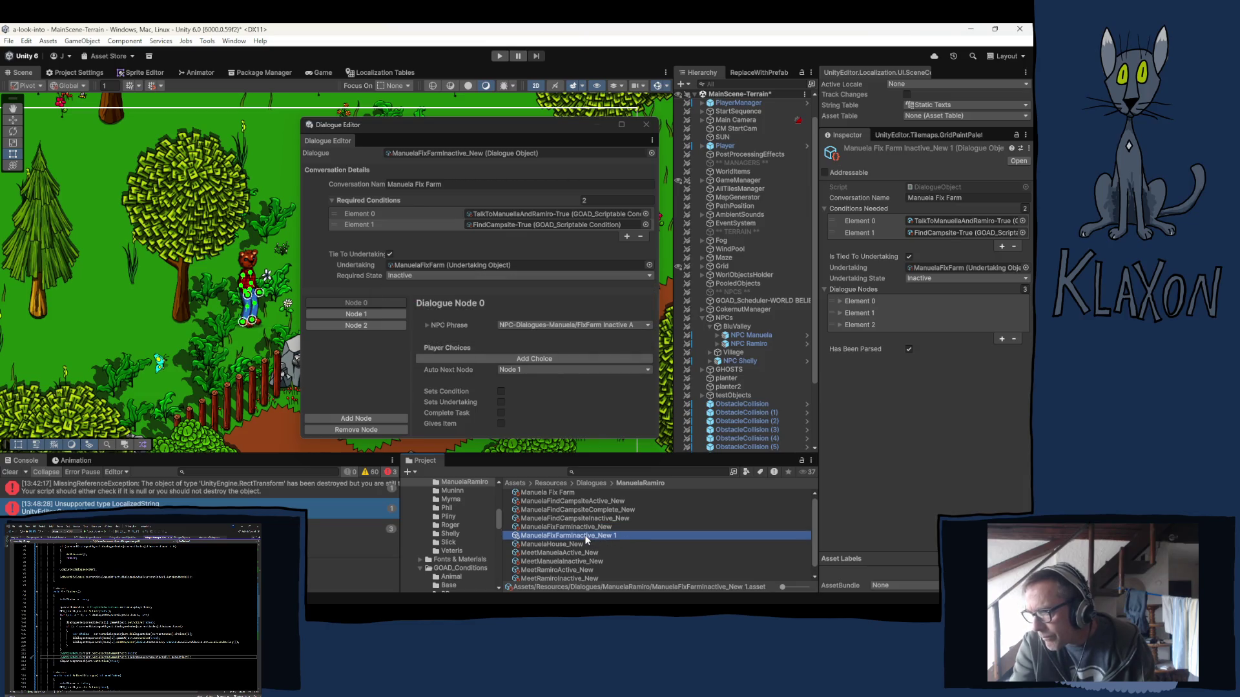
Rename the copy to ManuelaFixFarmActive_New and drag it into the Dialogue Editor's Dialogue field.
{"action": "left_click", "coordinate": [587, 540]}
{"action": "left_click_drag", "start_coordinate": [571, 536], "coordinate": [580, 538]}
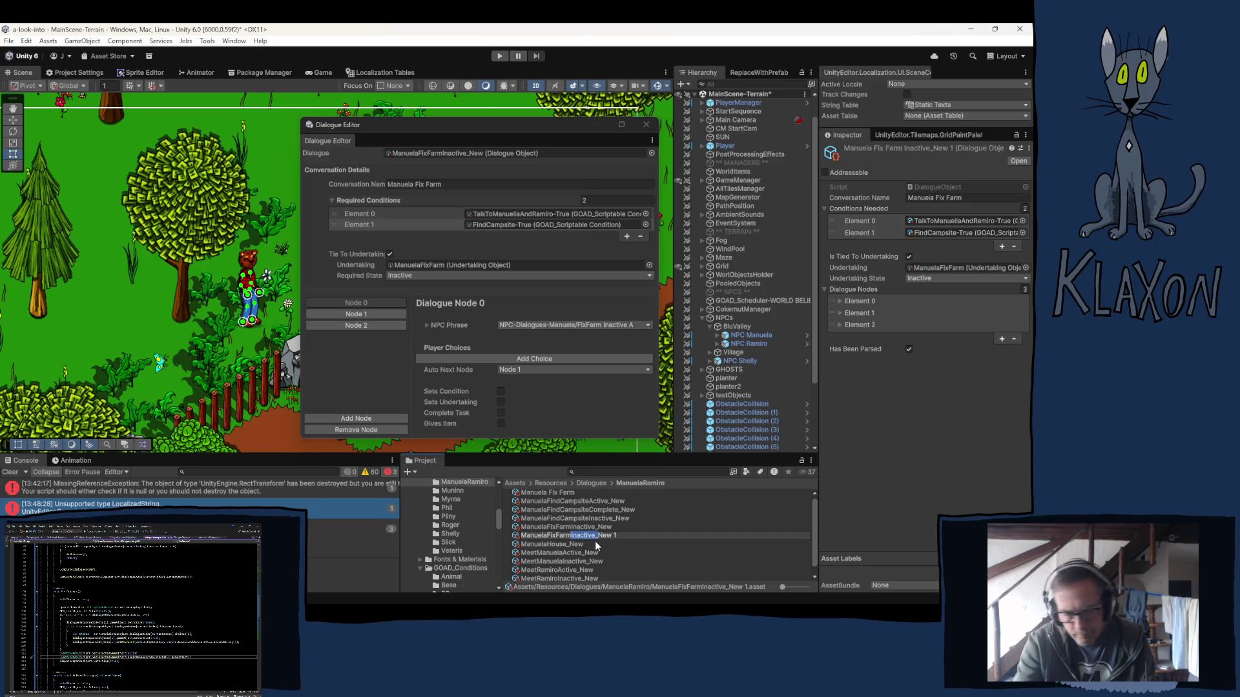
{"action": "key", "text": "shift+Left"}
{"action": "key", "text": "shift+Left"}
{"action": "key", "text": "shift+Left"}
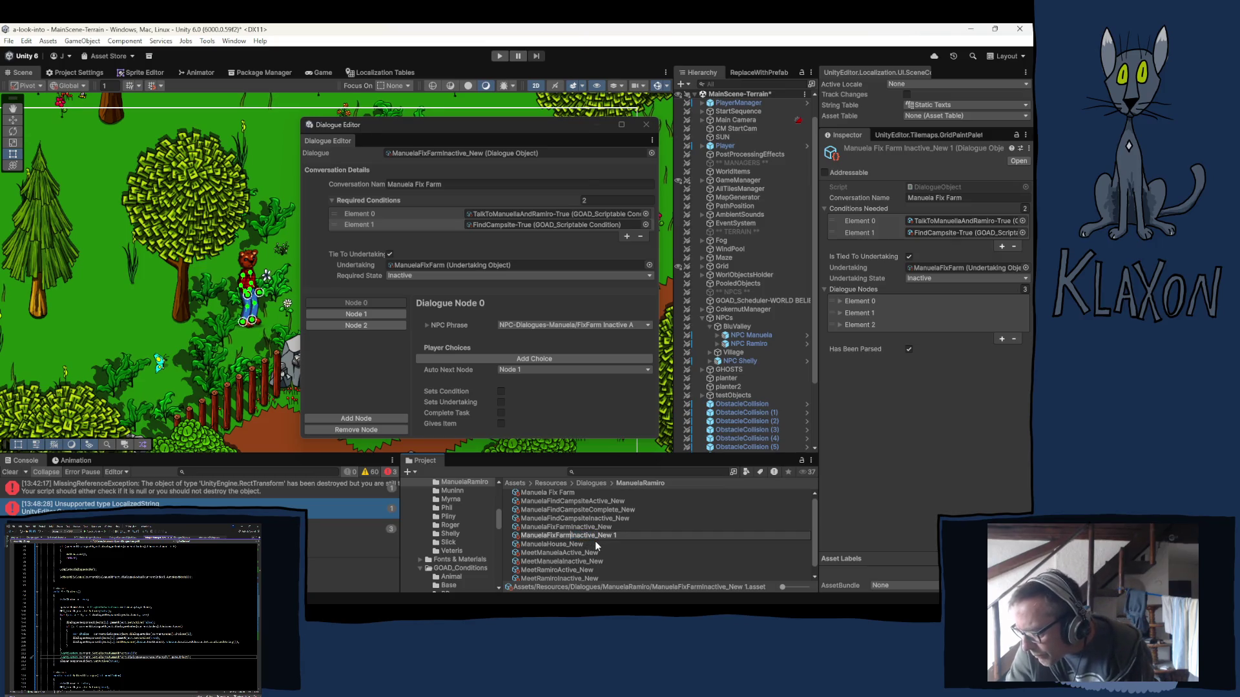
{"action": "type", "text": "A"}
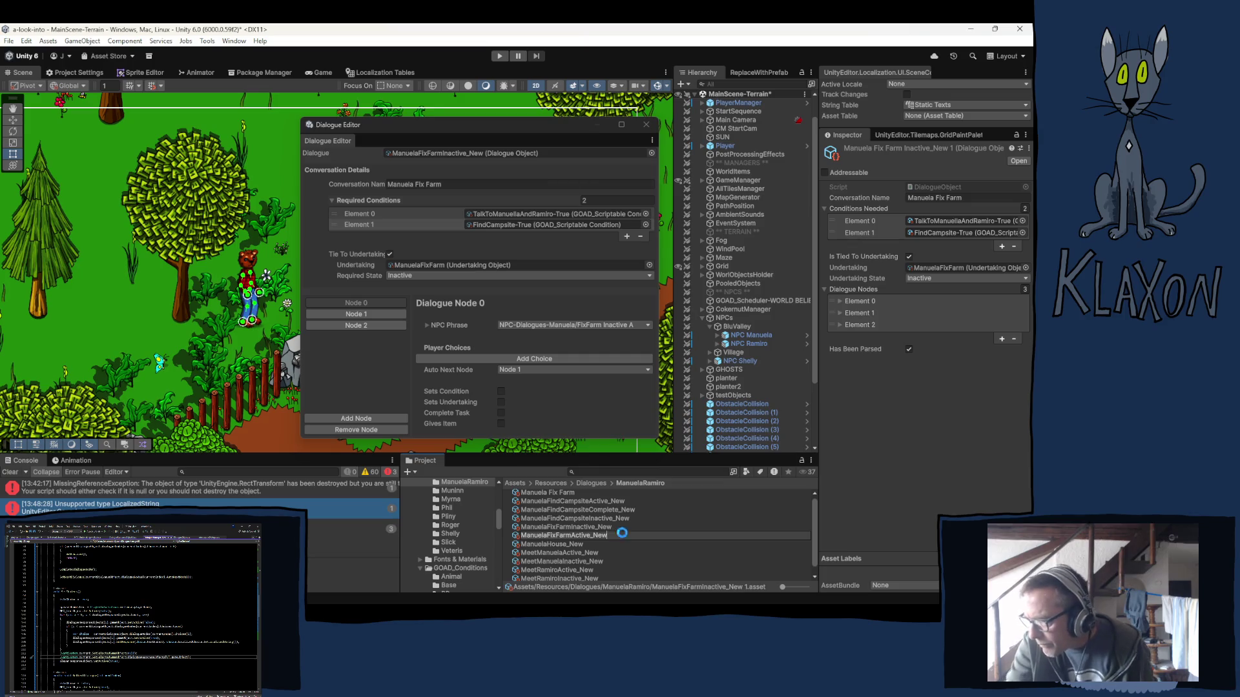
{"action": "mouse_move", "coordinate": [674, 604]}
{"action": "key", "text": "Return"}
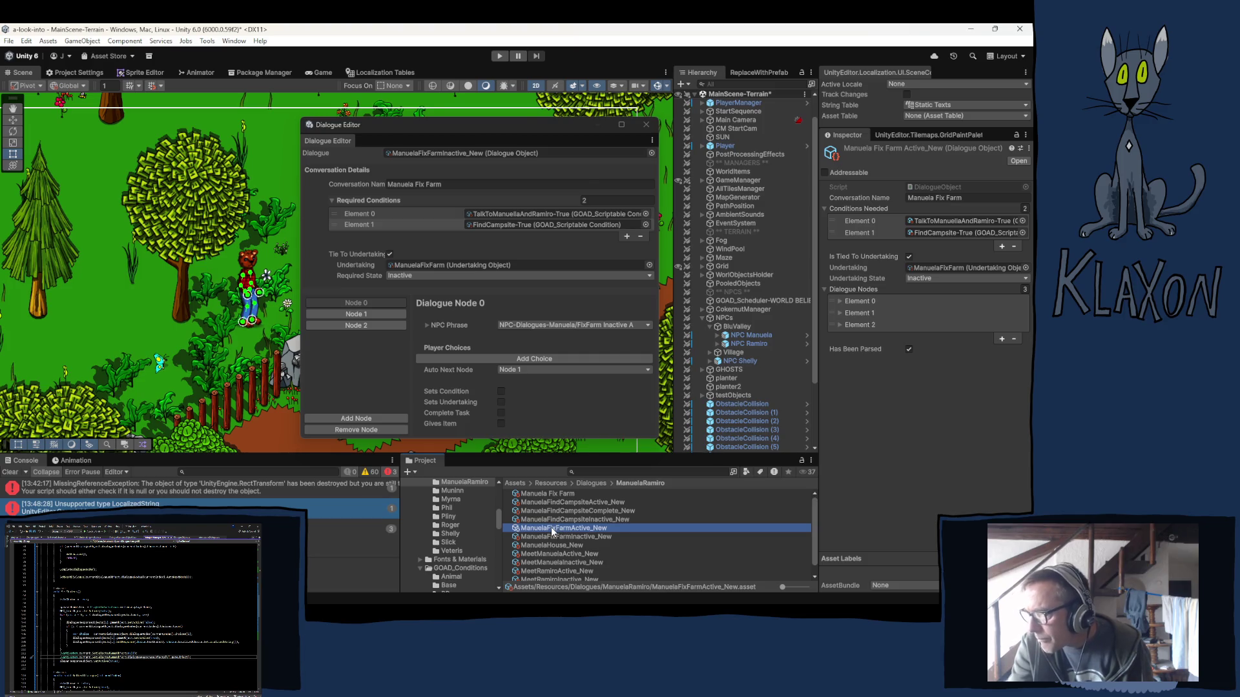
{"action": "left_click_drag", "start_coordinate": [552, 529], "coordinate": [416, 157]}
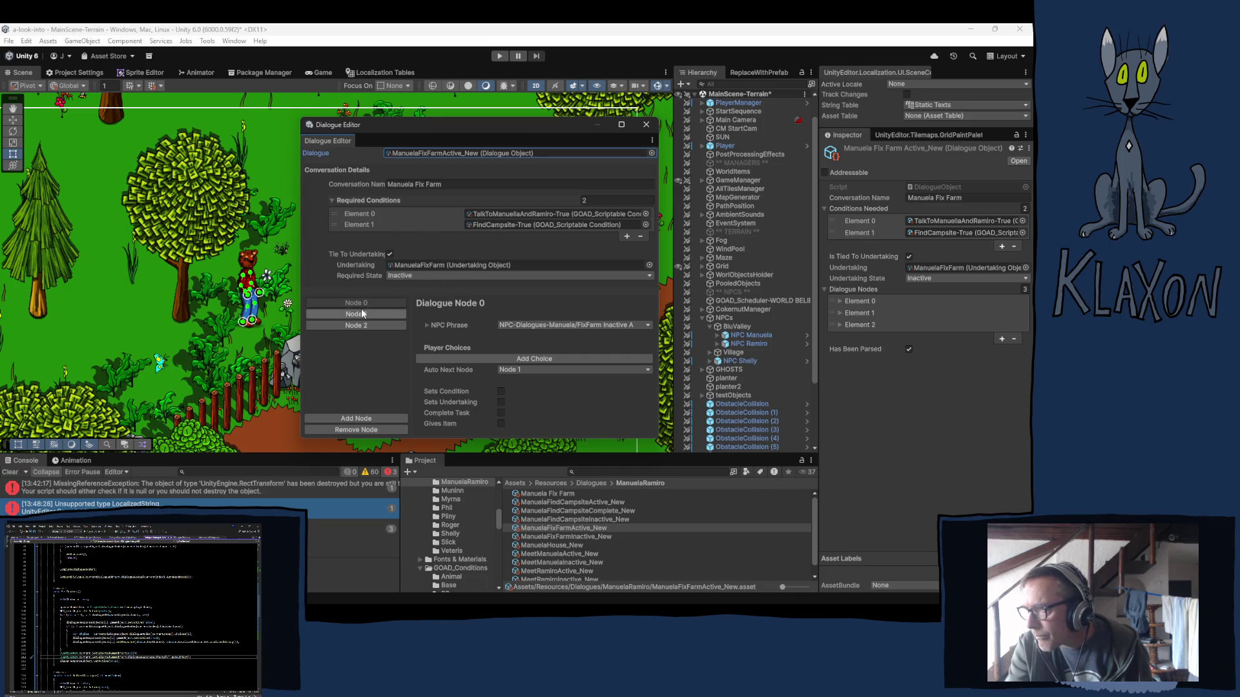
{"action": "left_click", "coordinate": [594, 322]}
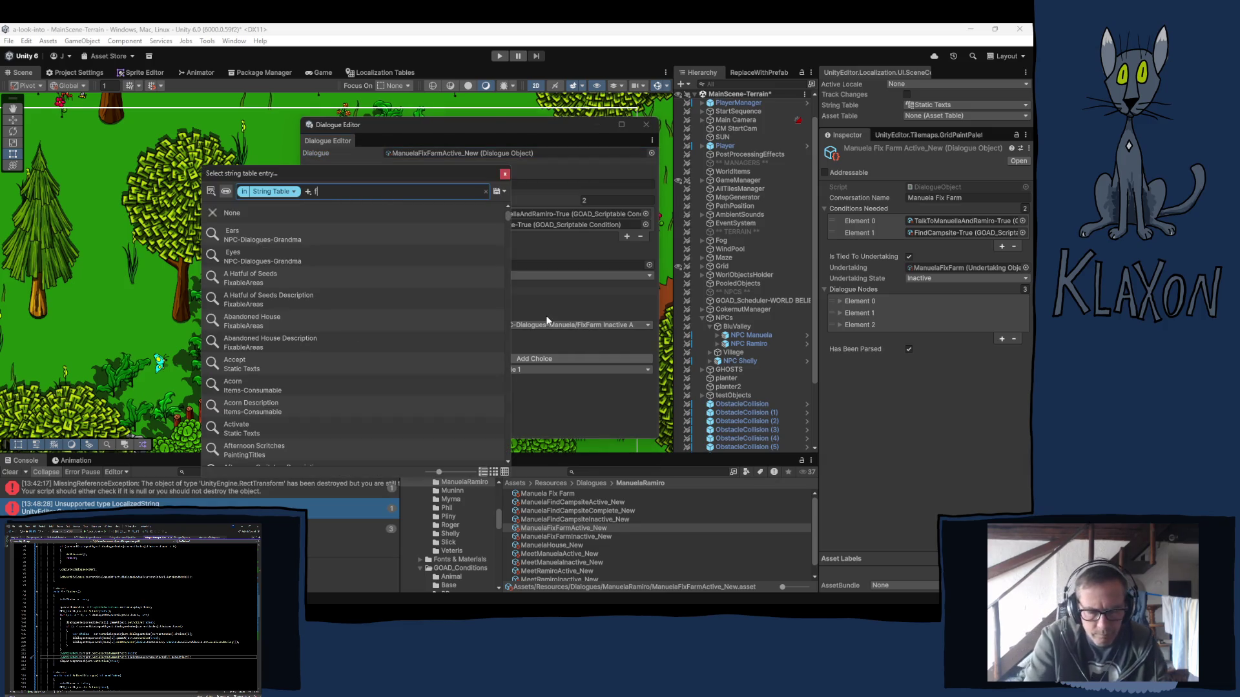
Set Node 0's NPC Phrase to FixFarm Active A.
{"action": "type", "text": "fixf"}
{"action": "type", "text": "arm"}
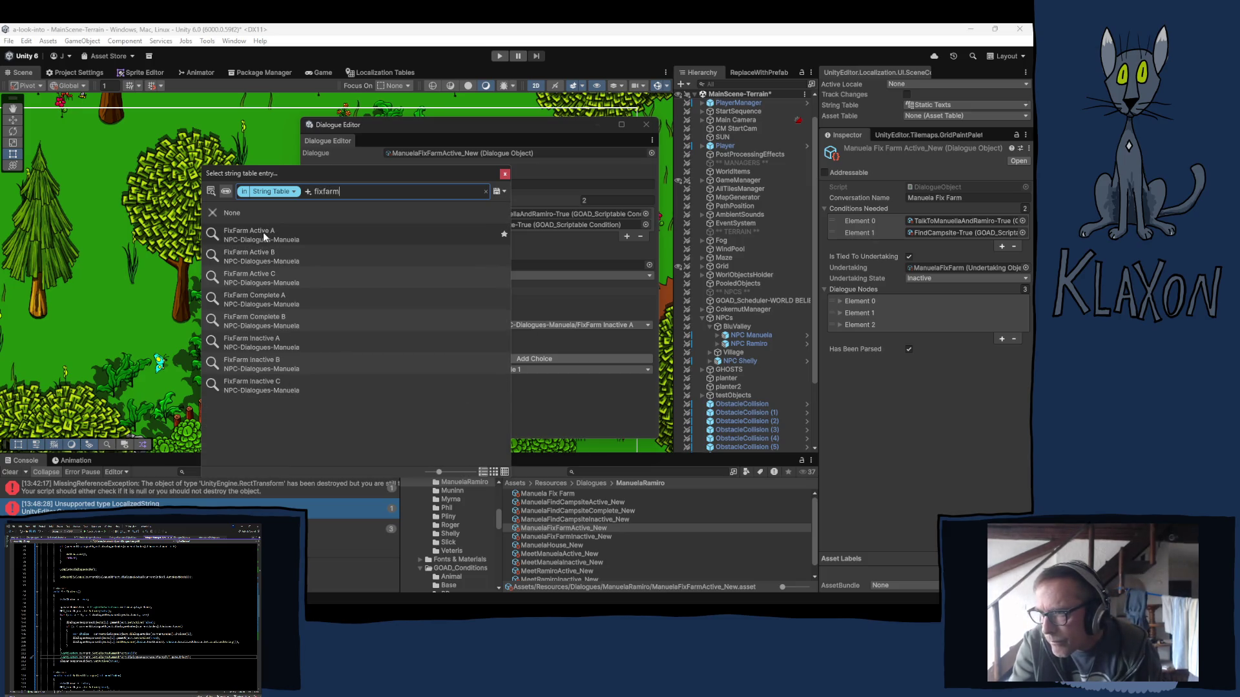
{"action": "left_click", "coordinate": [348, 224]}
{"action": "left_click", "coordinate": [506, 175]}
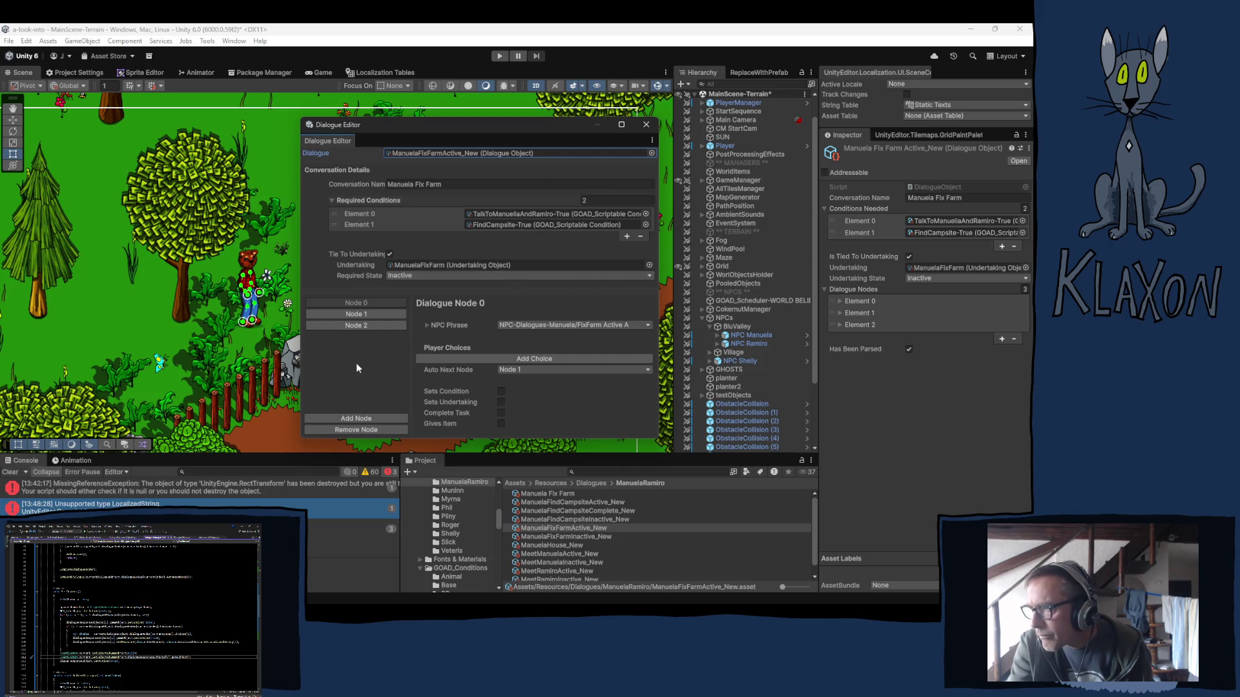
Set Node 1's phrase to FixFarm Active B and untick its Sets Undertaking.
{"action": "left_click", "coordinate": [362, 314]}
{"action": "left_click", "coordinate": [608, 325]}
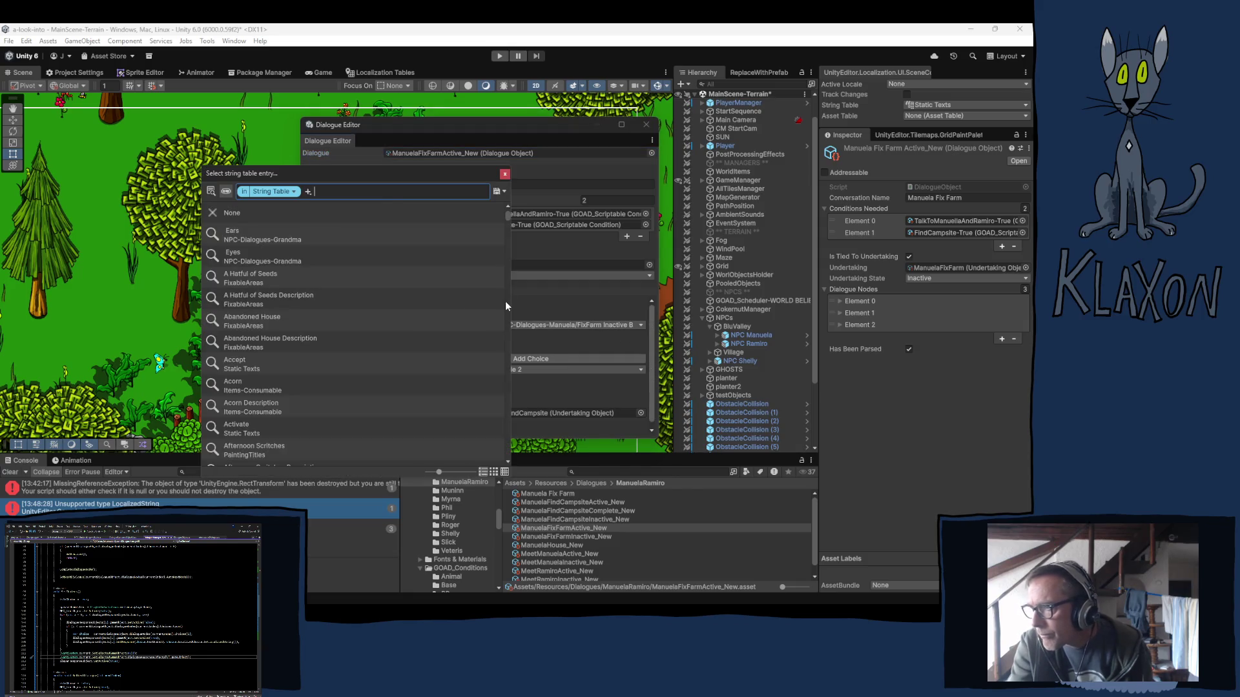
{"action": "type", "text": "fixfar"}
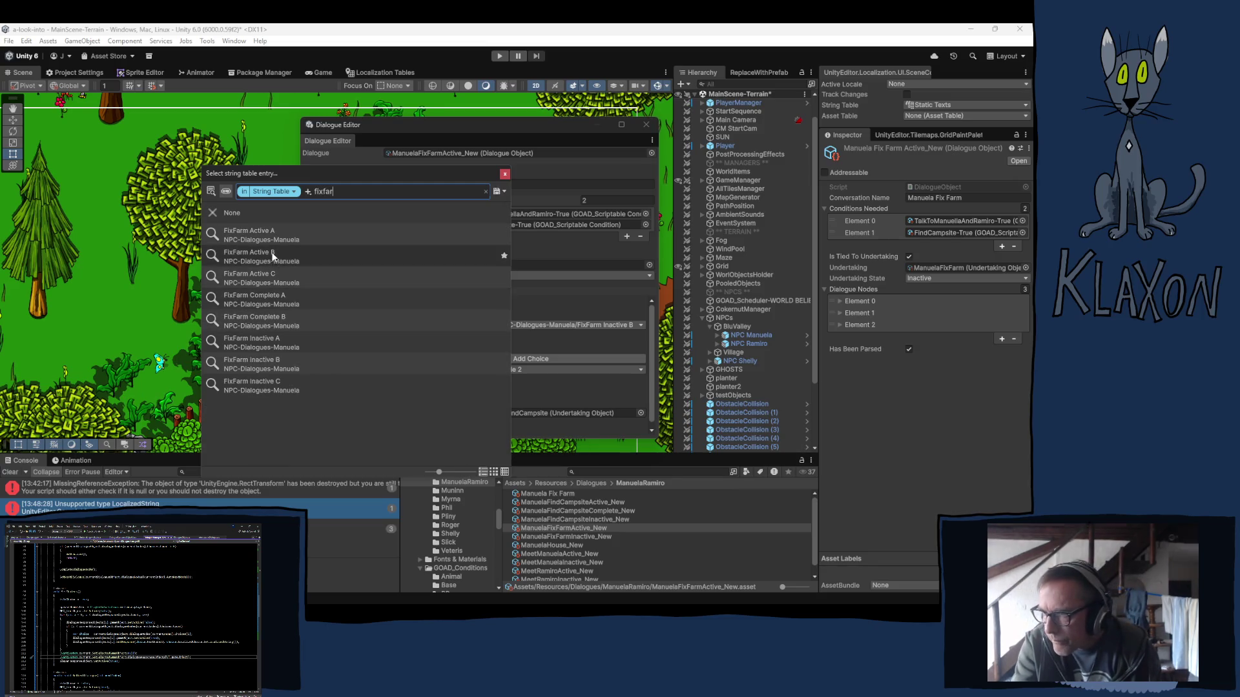
{"action": "left_click", "coordinate": [284, 256]}
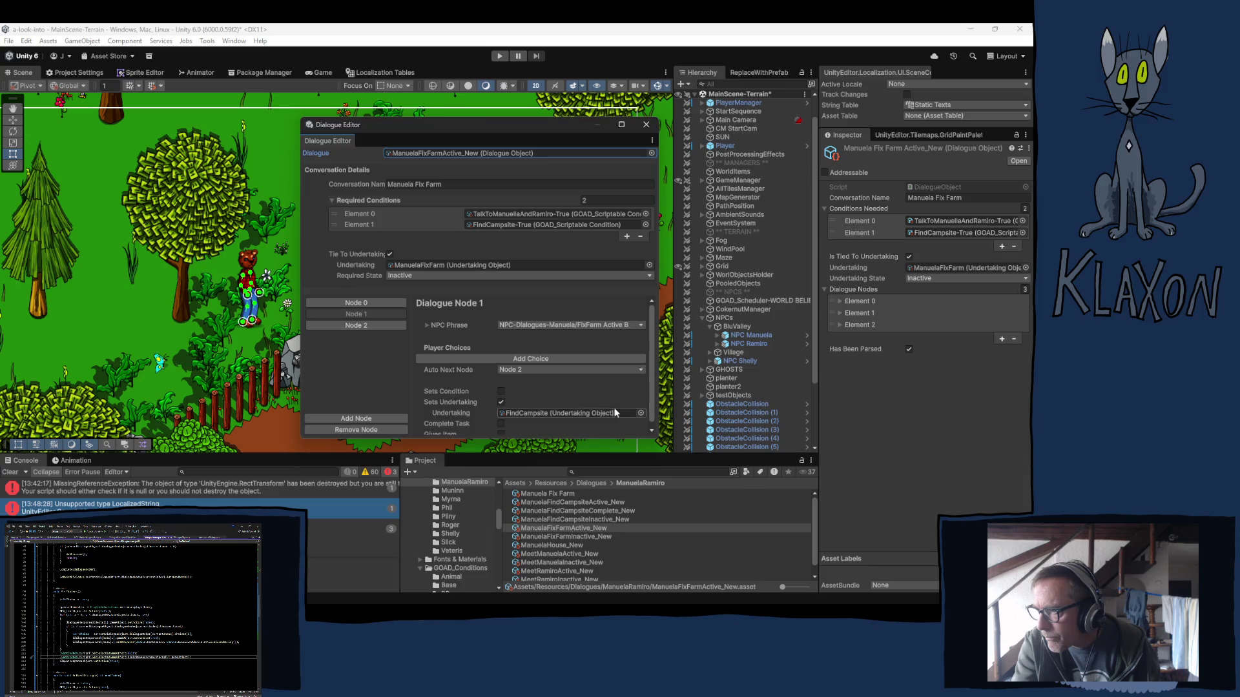
{"action": "left_click", "coordinate": [519, 414]}
{"action": "left_click", "coordinate": [501, 403]}
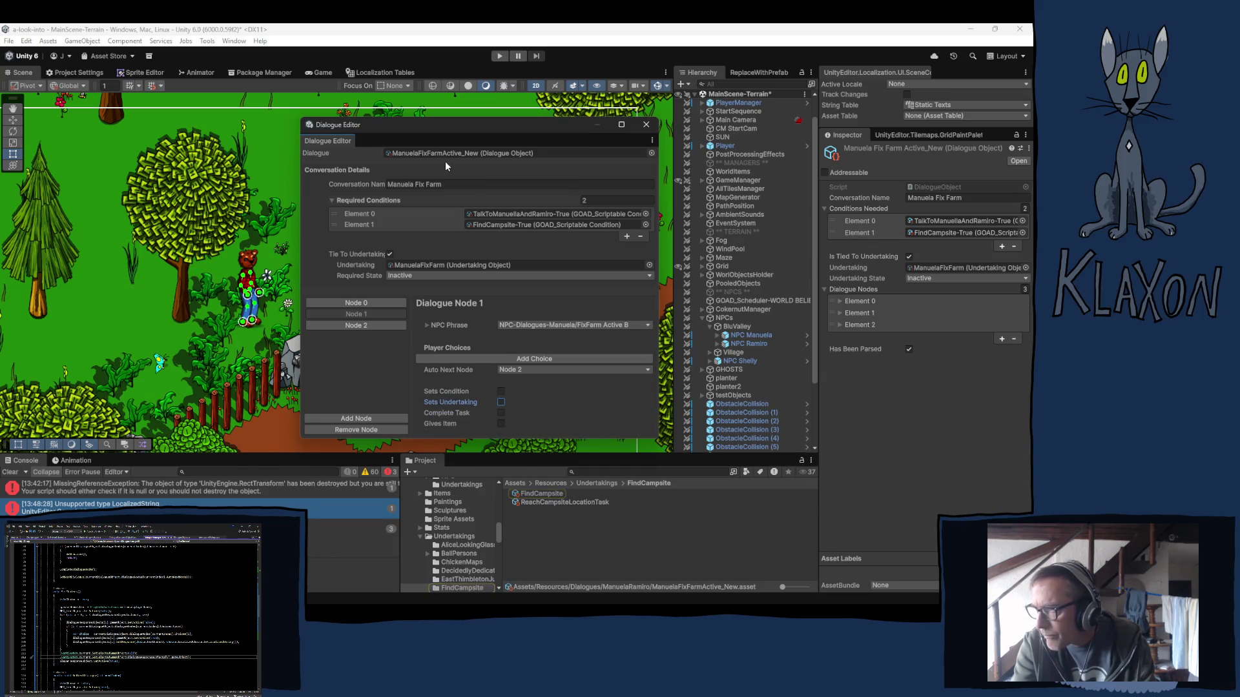
Set Node 2's phrase to FixFarm Active C and untick its Sets Undertaking.
{"action": "left_click", "coordinate": [344, 325]}
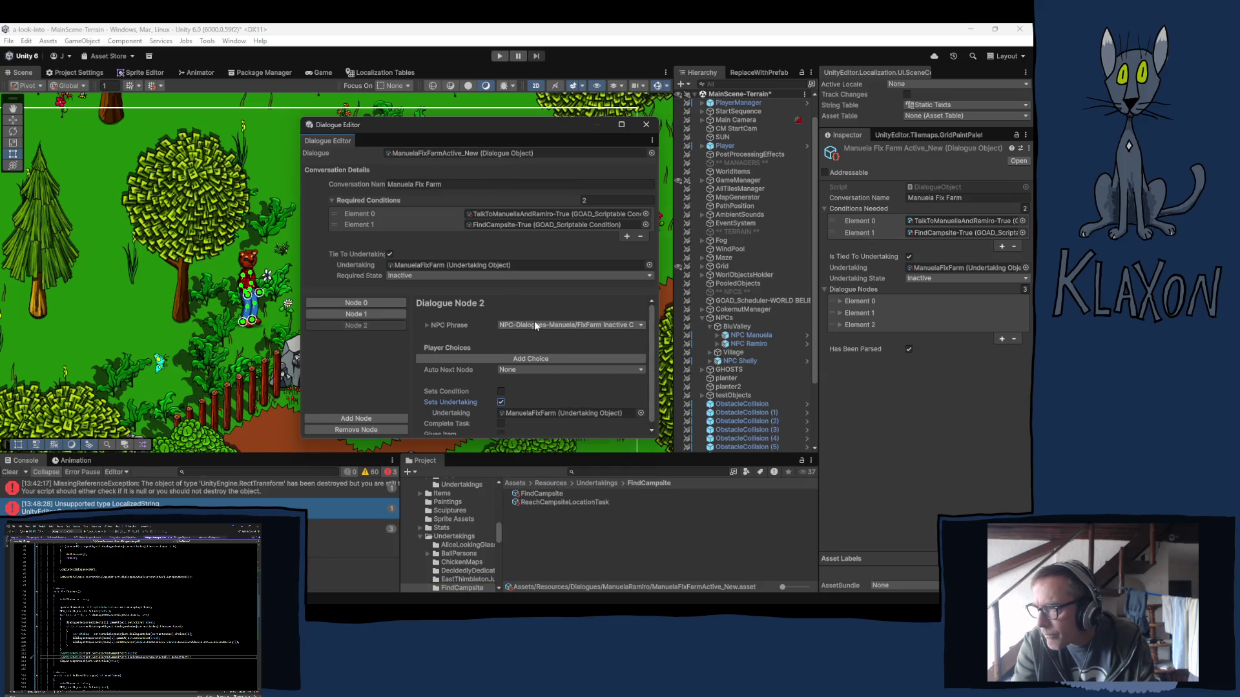
{"action": "left_click", "coordinate": [552, 324]}
{"action": "type", "text": "fixfarm"}
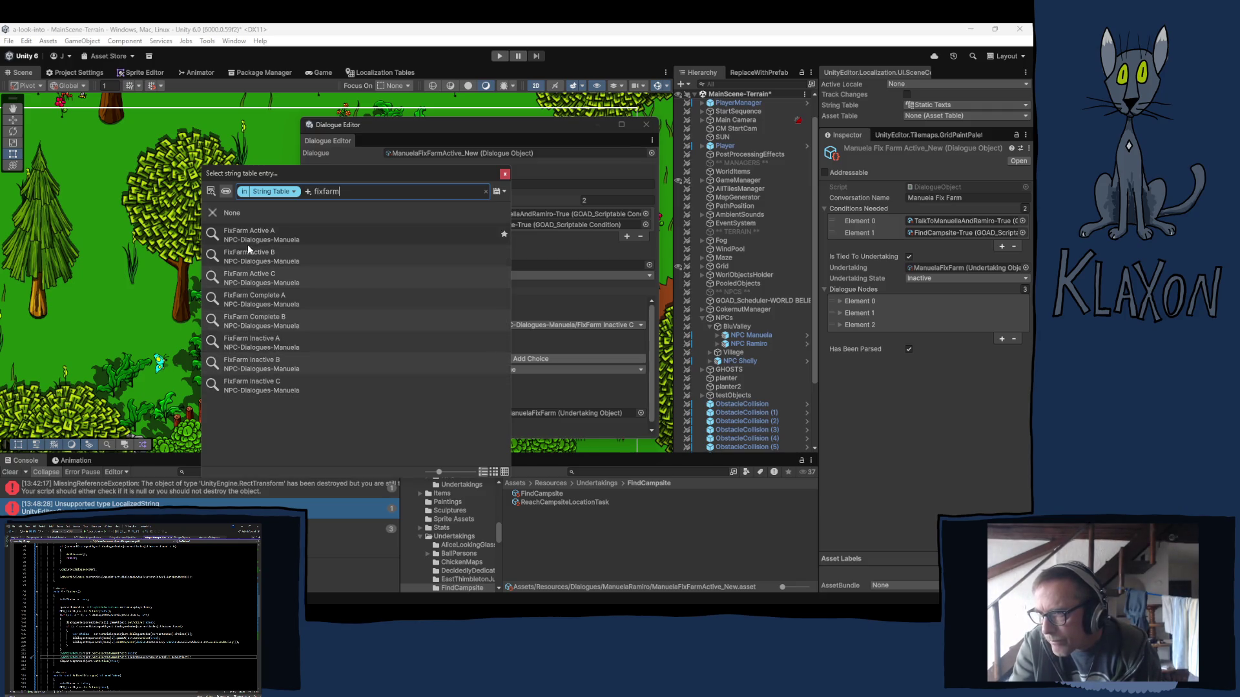
{"action": "left_click", "coordinate": [249, 278]}
{"action": "left_click", "coordinate": [509, 173]}
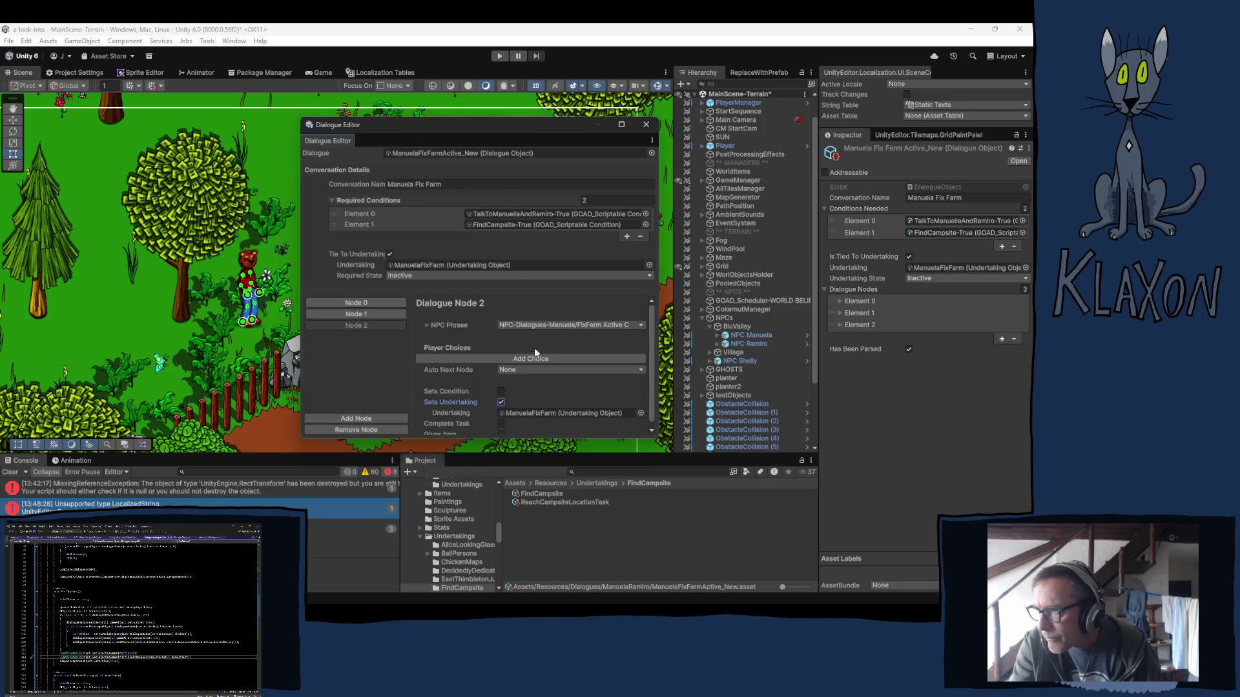
{"action": "left_click", "coordinate": [501, 401]}
Leave Node 2's Sets Undertaking off and set the Required State to Active.
{"action": "left_click", "coordinate": [502, 401]}
{"action": "left_click", "coordinate": [549, 414]}
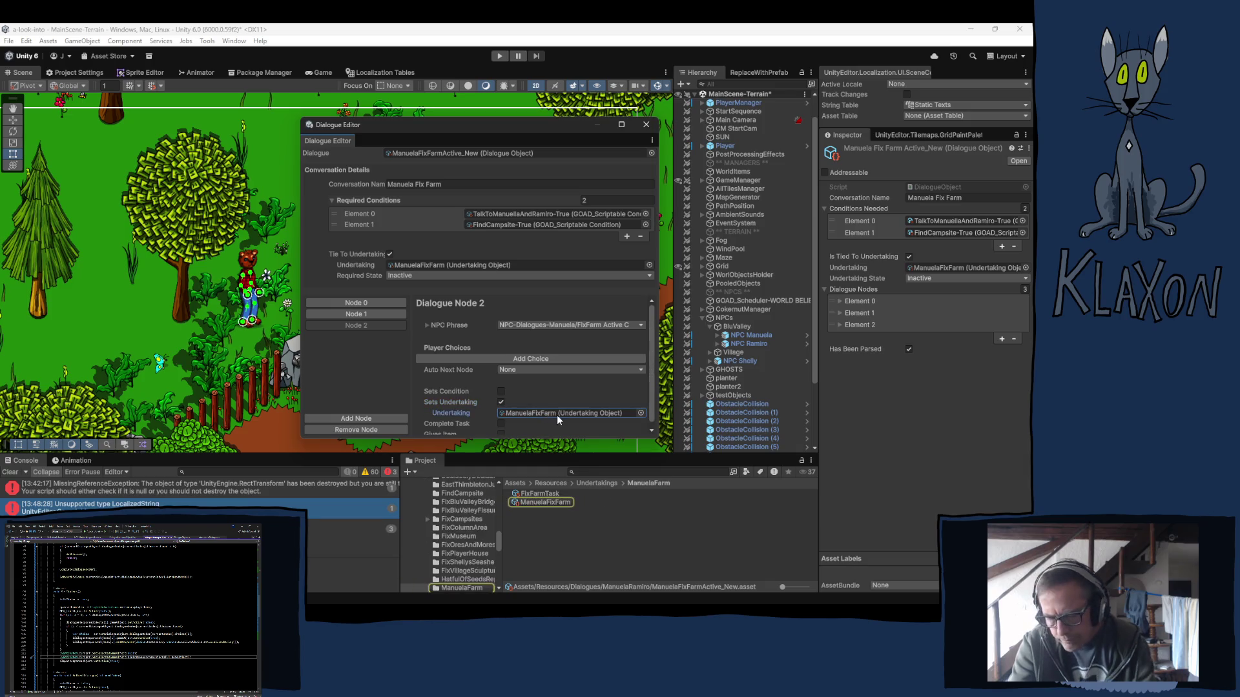
{"action": "left_click", "coordinate": [501, 401]}
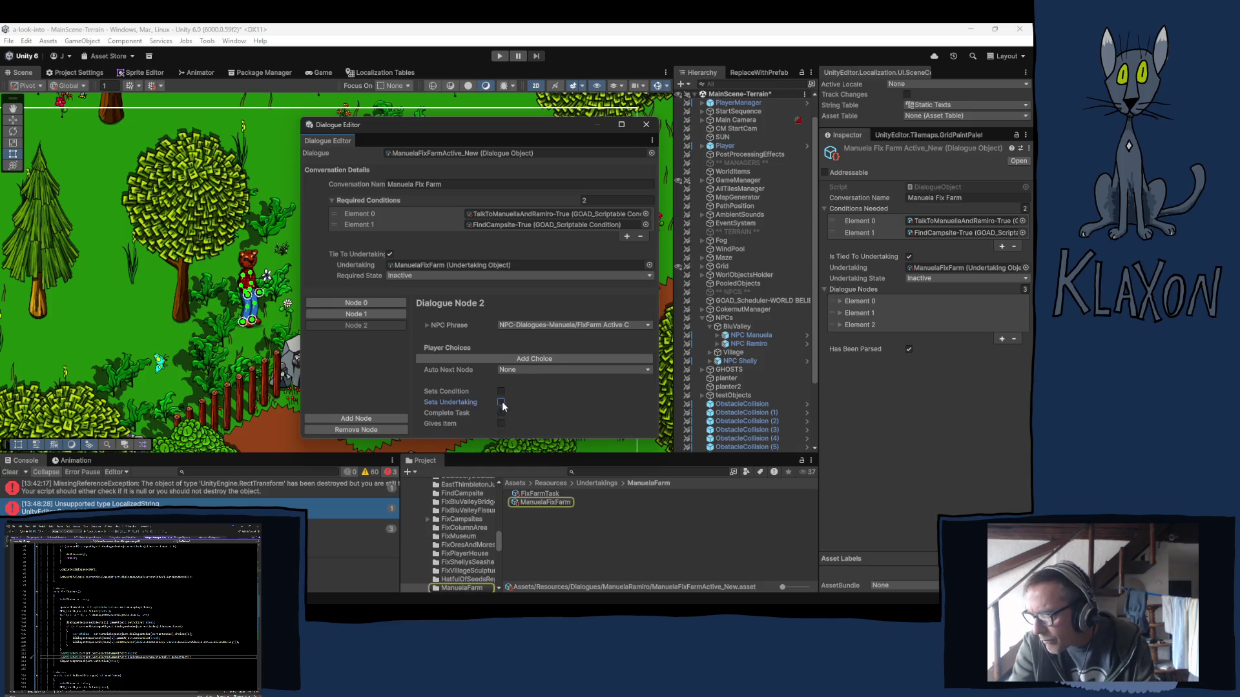
{"action": "left_click", "coordinate": [408, 275]}
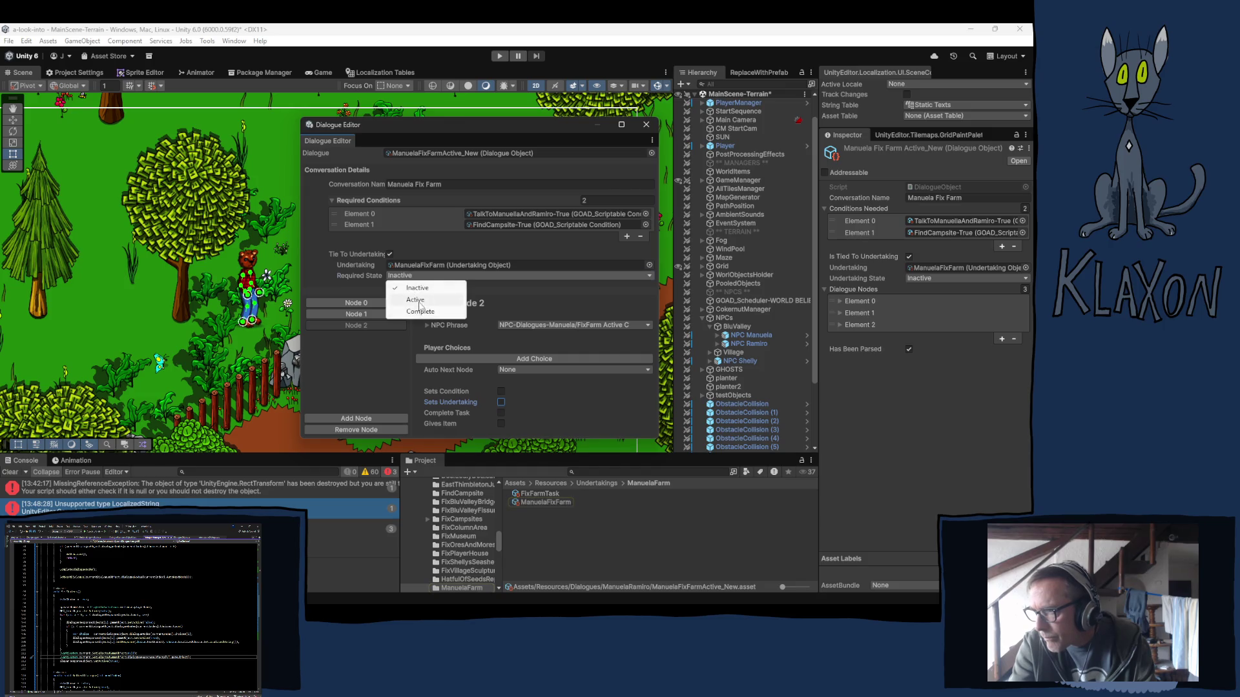
{"action": "left_click", "coordinate": [416, 300]}
Review Nodes 0–2 and ping the loaded dialogue asset in the Project window.
{"action": "left_click", "coordinate": [373, 304]}
{"action": "left_click", "coordinate": [368, 313]}
{"action": "left_click", "coordinate": [366, 324]}
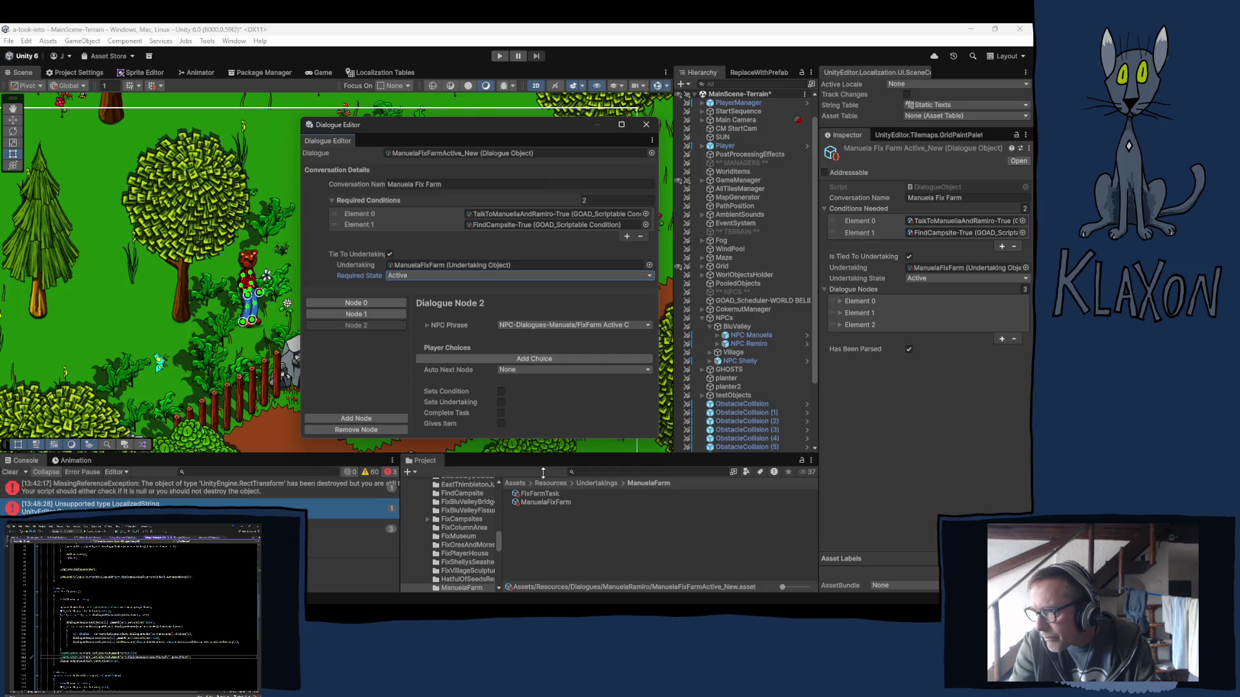
{"action": "left_click", "coordinate": [432, 154]}
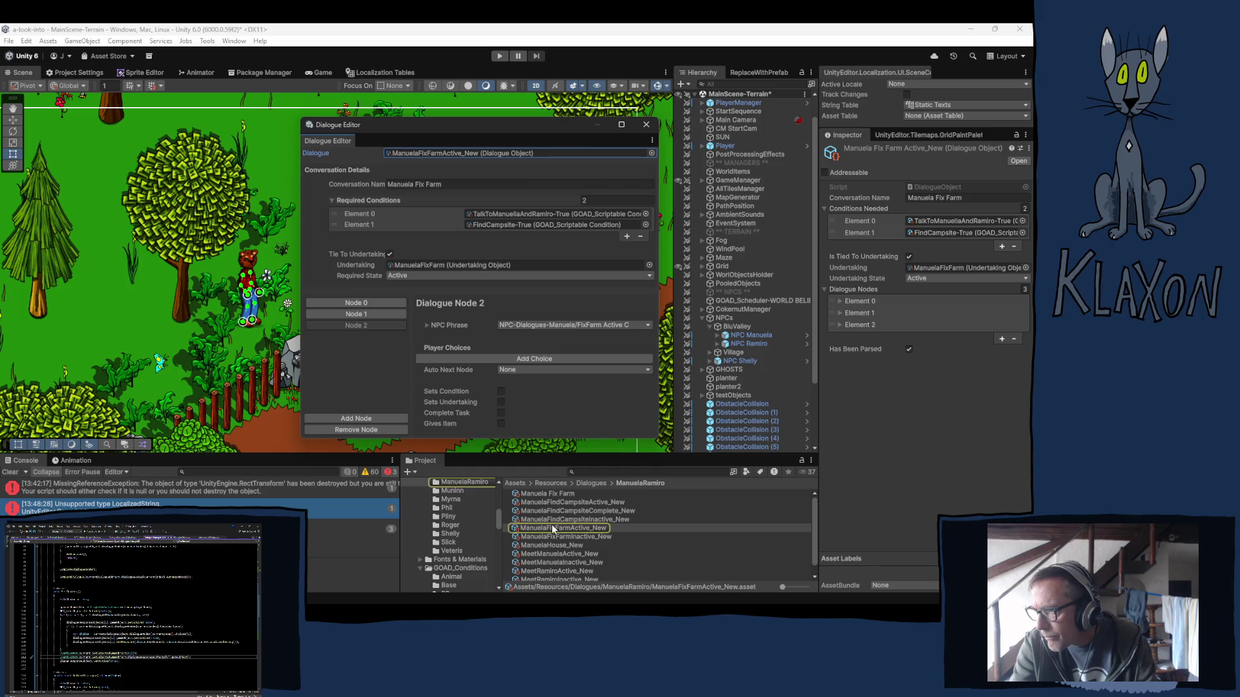
Reload the inactive dialogue, clear Node 1's FindCampsite undertaking to None and untick Sets Undertaking.
{"action": "mouse_move", "coordinate": [550, 527]}
{"action": "left_mouse_down"}
{"action": "mouse_move", "coordinate": [408, 203]}
{"action": "mouse_move", "coordinate": [402, 152]}
{"action": "left_mouse_up"}
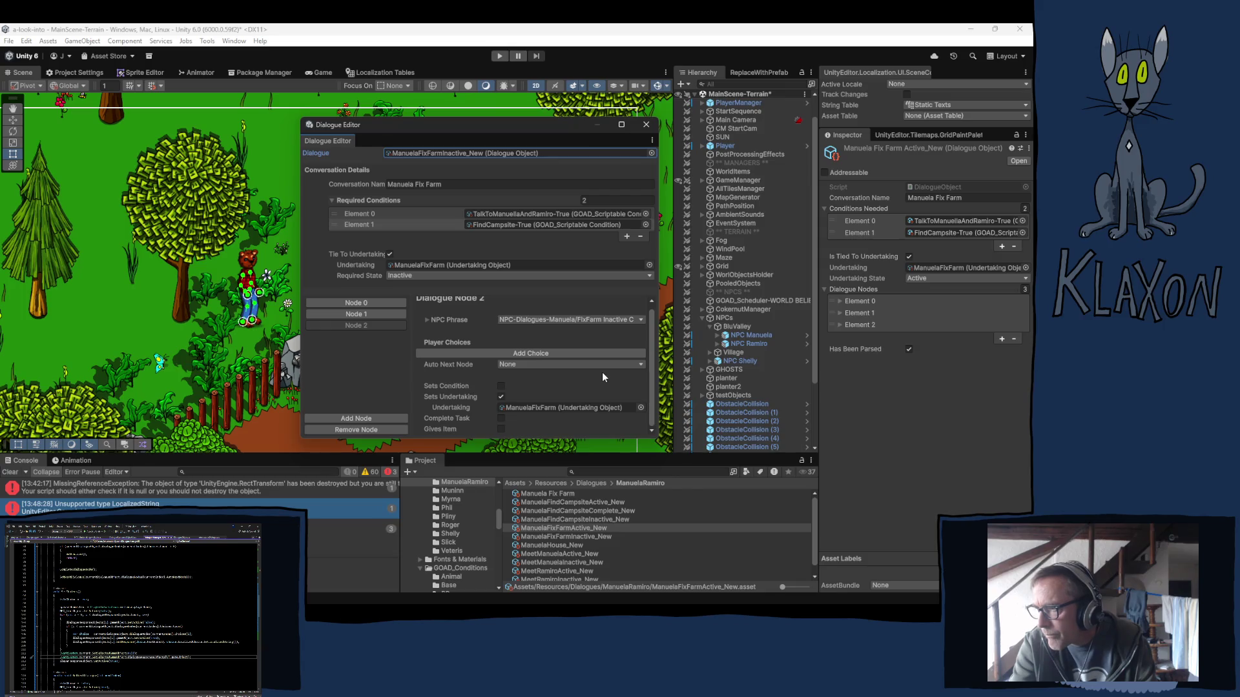
{"action": "left_click", "coordinate": [372, 313]}
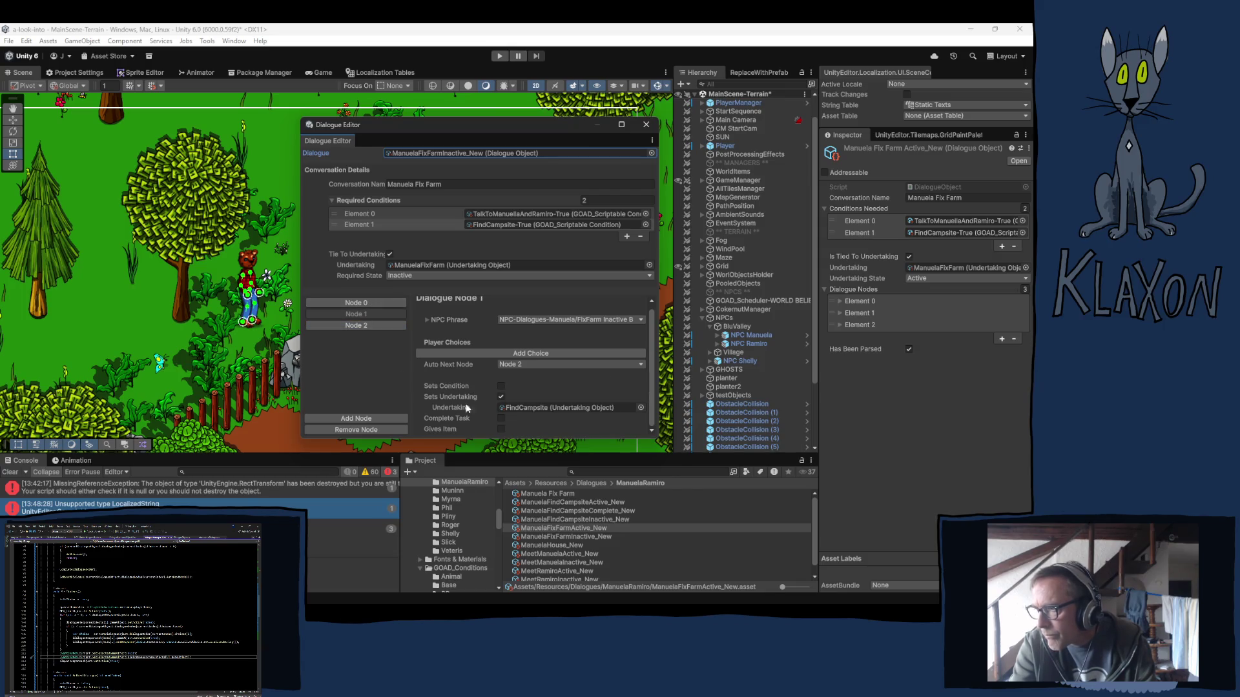
{"action": "left_click", "coordinate": [509, 408]}
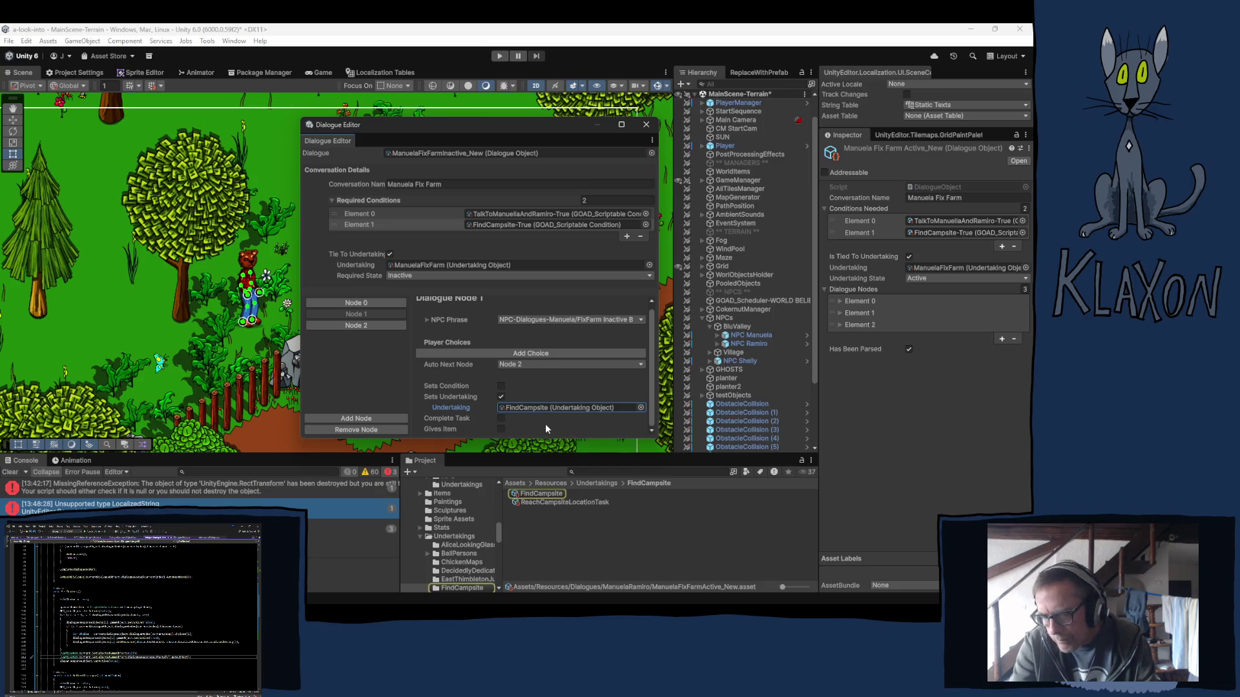
{"action": "key", "text": "Delete"}
{"action": "left_click", "coordinate": [501, 397]}
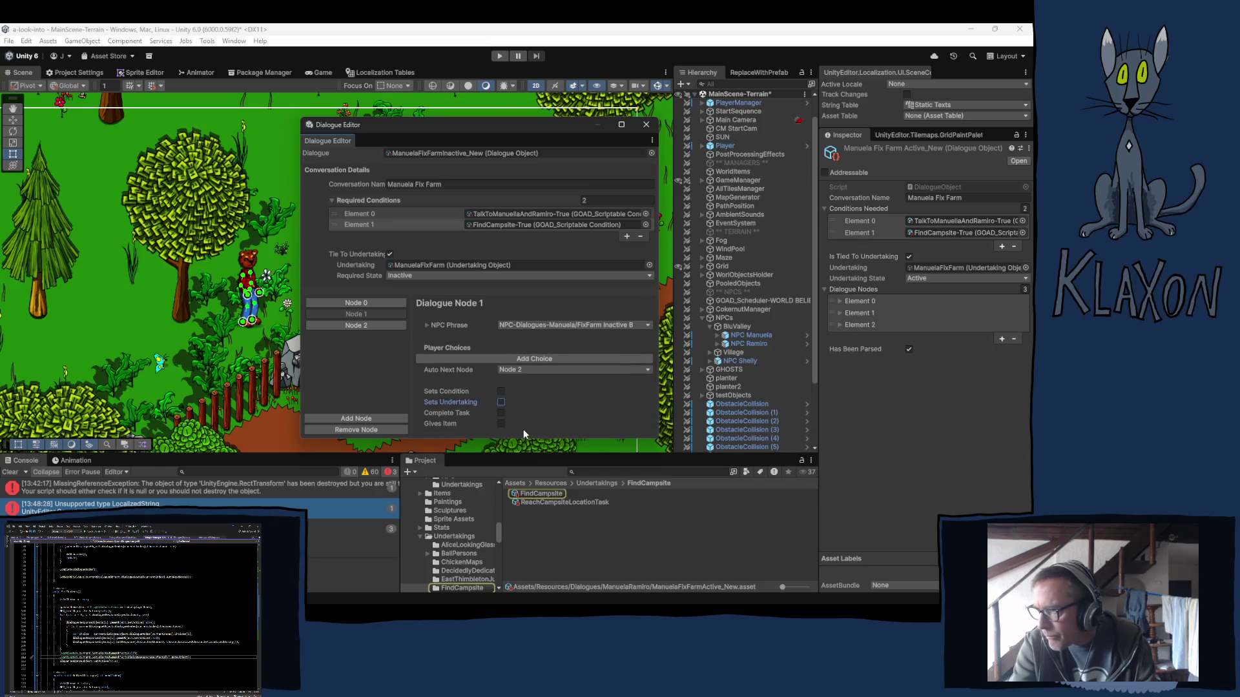
{"action": "left_click", "coordinate": [363, 326]}
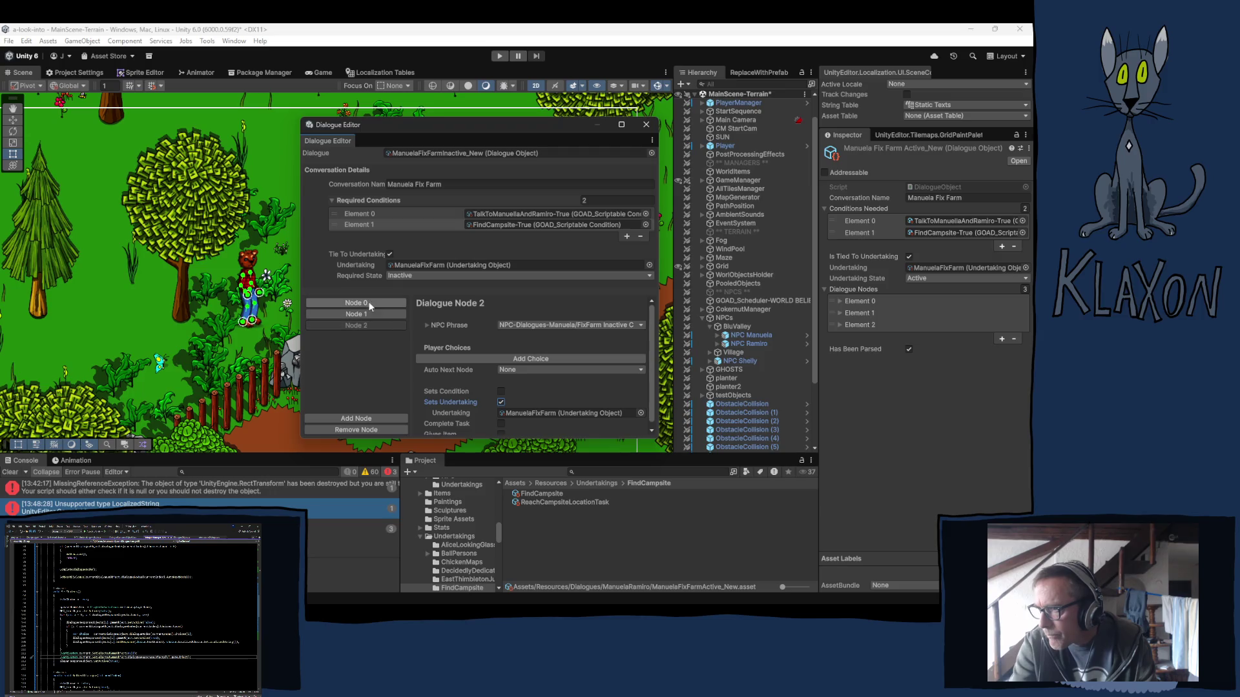
{"action": "left_click", "coordinate": [359, 310]}
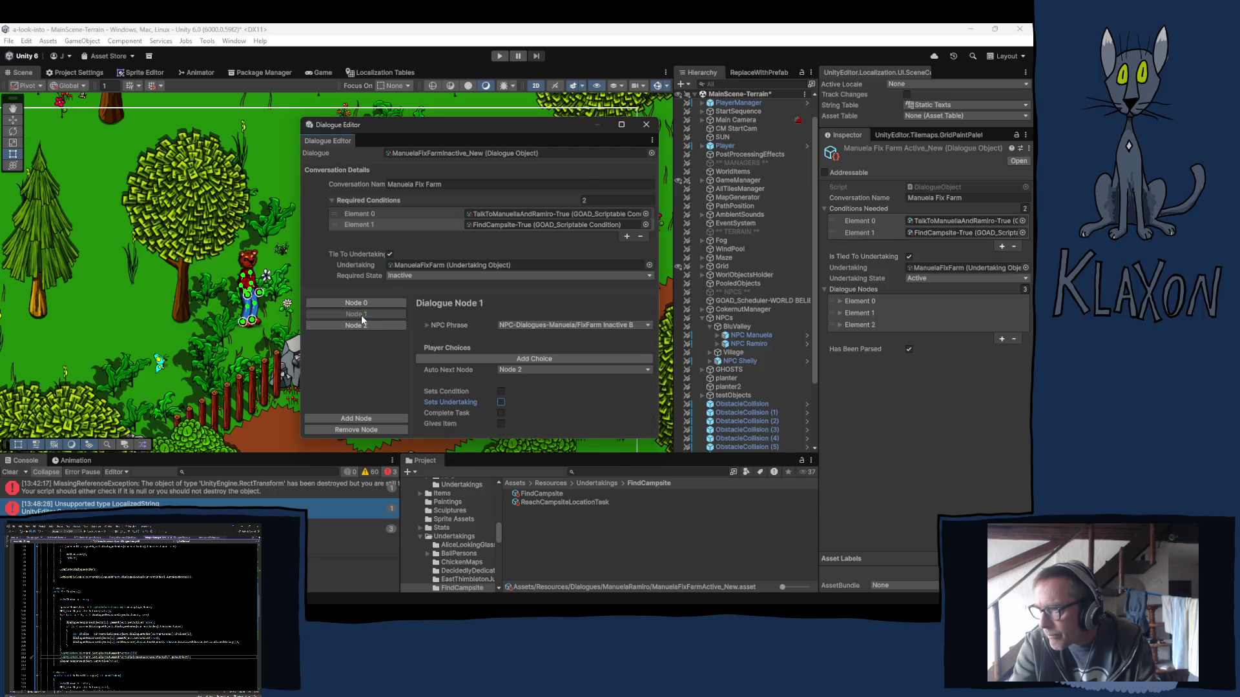
{"action": "left_click", "coordinate": [355, 326]}
{"action": "left_click", "coordinate": [356, 316]}
{"action": "left_click", "coordinate": [356, 303]}
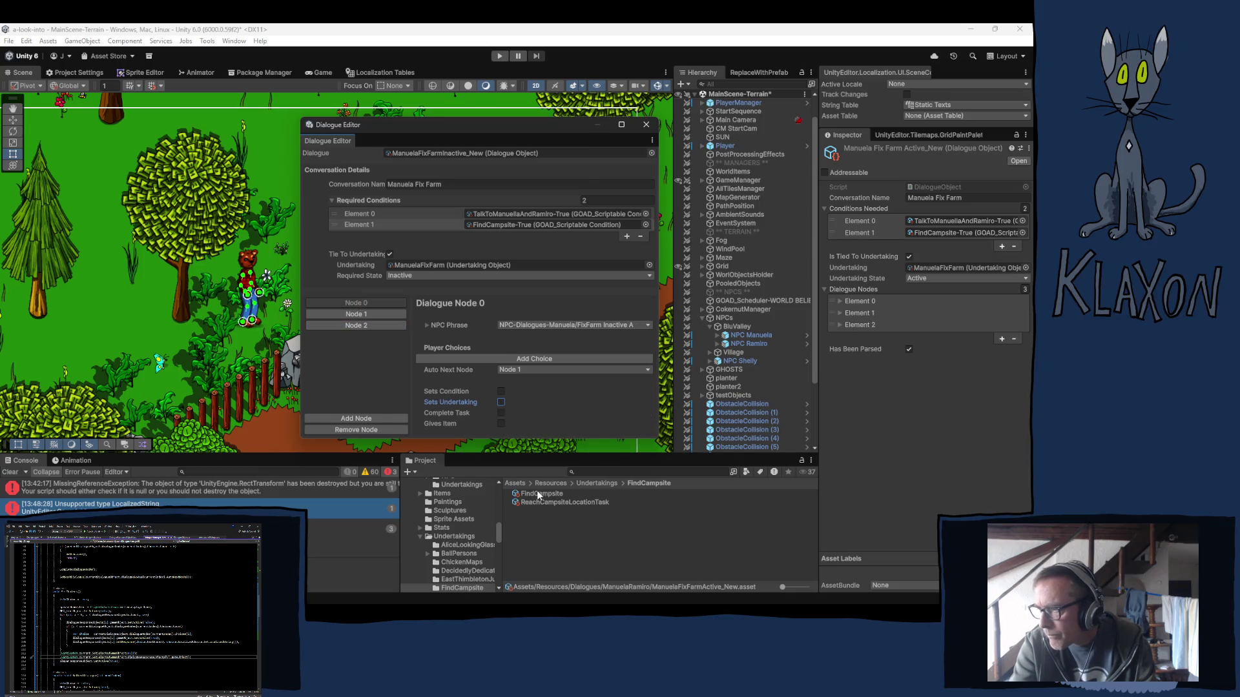
Load ManuelaFixFarmActive_New into the Dialogue Editor, check its nodes, then select NPC Manuela.
{"action": "left_click", "coordinate": [452, 153]}
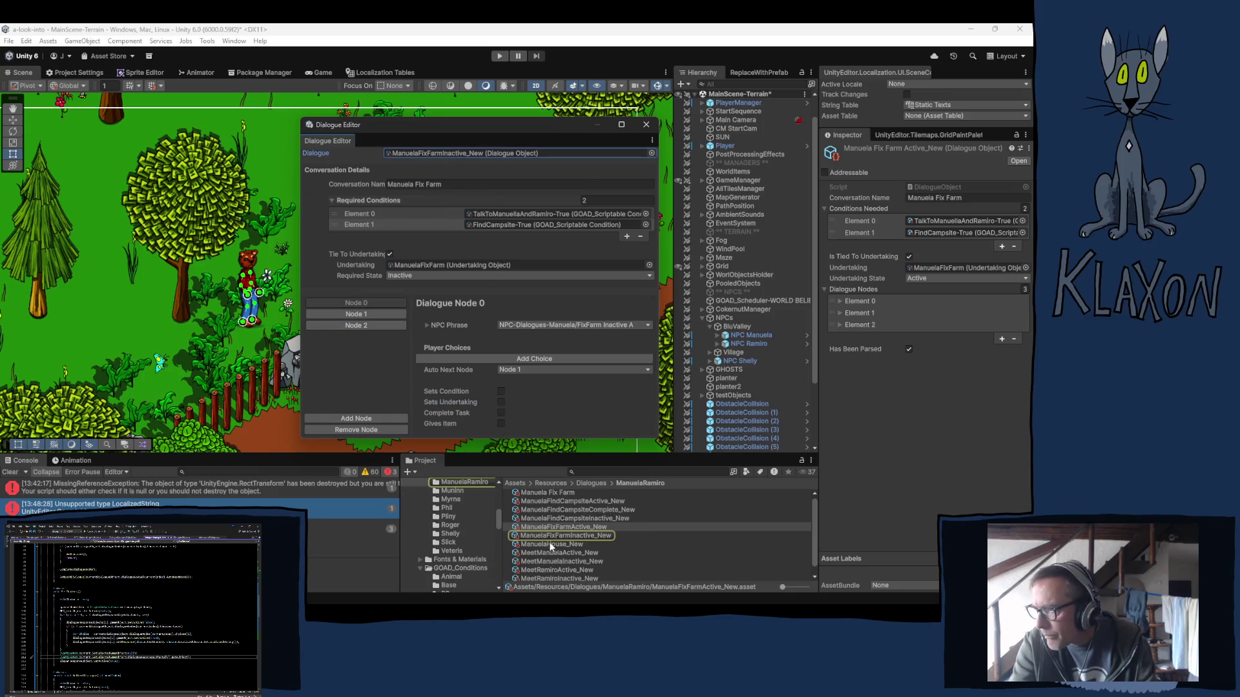
{"action": "mouse_move", "coordinate": [564, 528]}
{"action": "left_mouse_down"}
{"action": "mouse_move", "coordinate": [439, 159]}
{"action": "mouse_move", "coordinate": [405, 152]}
{"action": "left_mouse_up"}
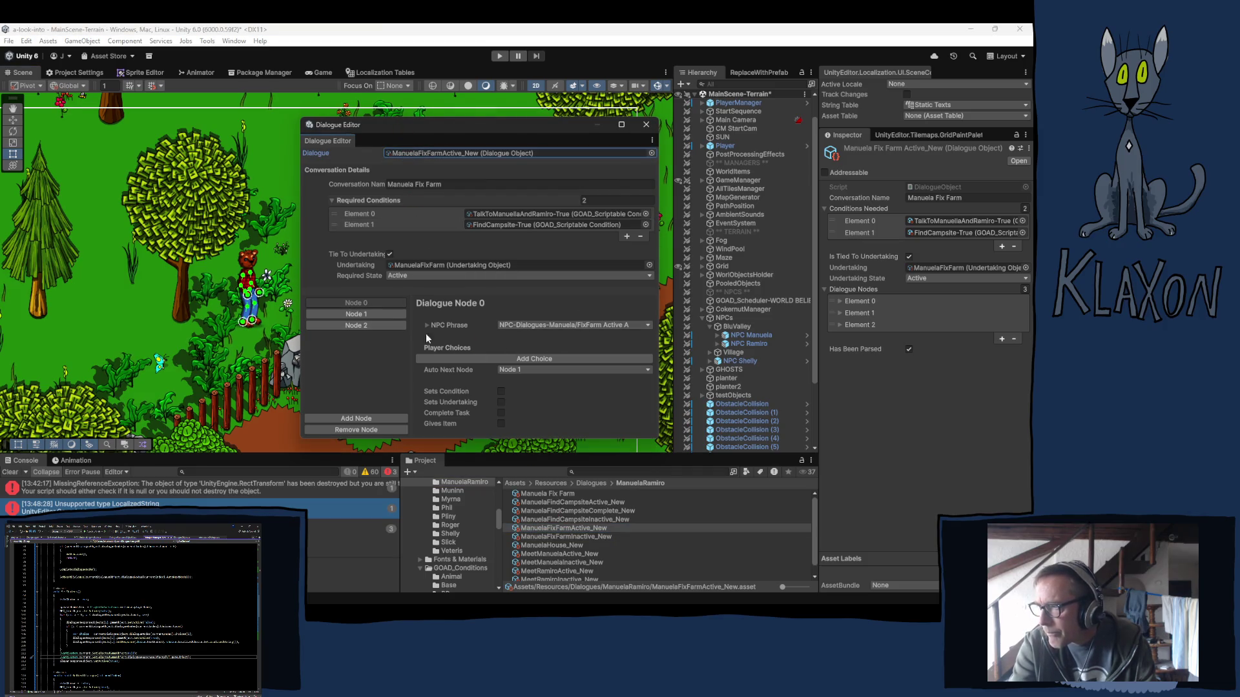
{"action": "left_click", "coordinate": [355, 315]}
{"action": "left_click", "coordinate": [354, 327]}
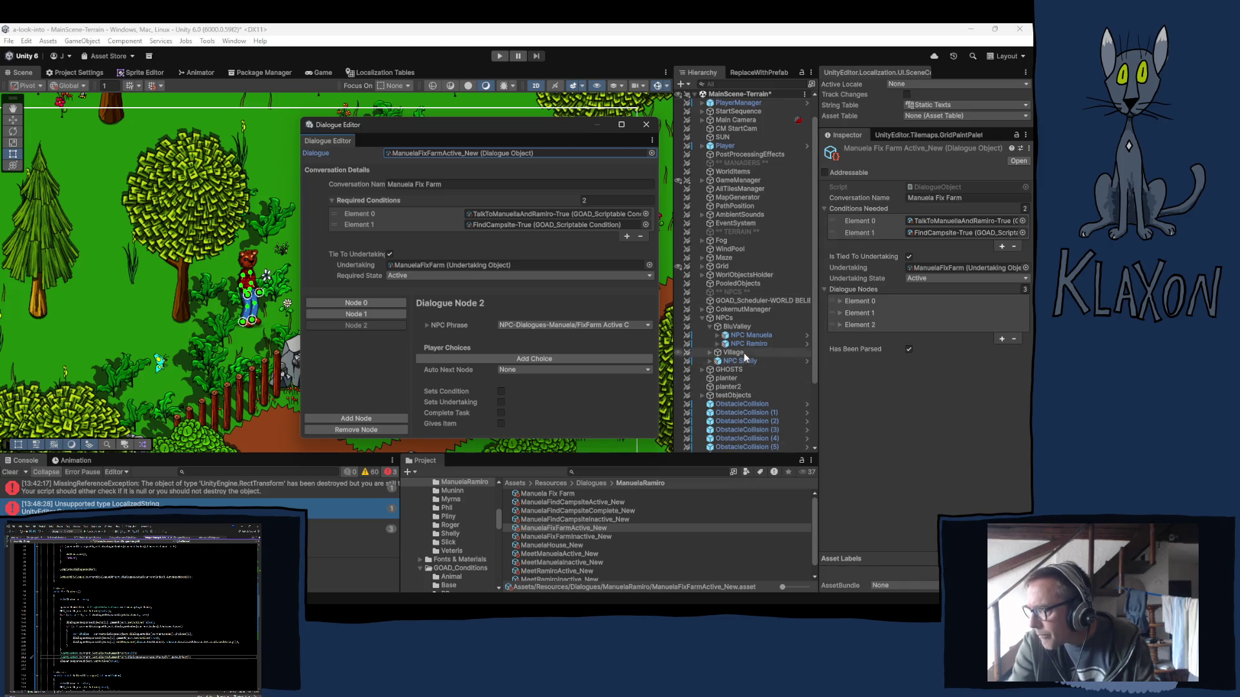
{"action": "left_click", "coordinate": [746, 335]}
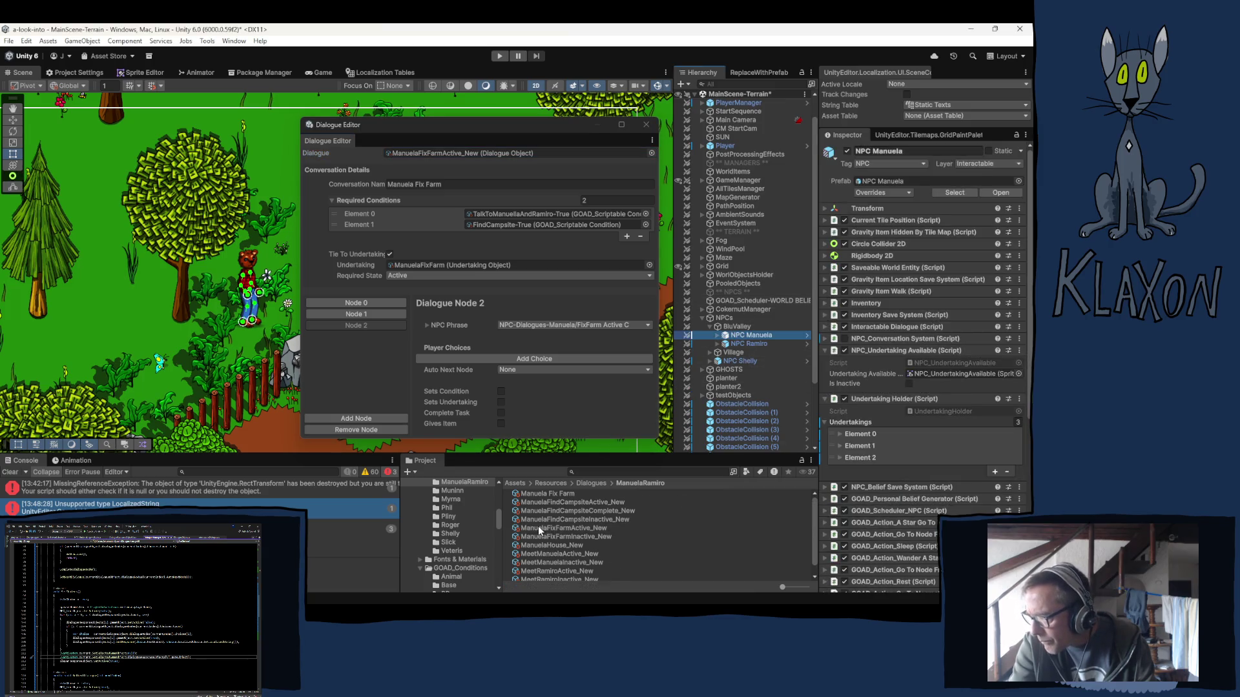
Drag ManuelaFixFarmActive_New into NPC Manuela's Dialogues list and select the asset to duplicate it.
{"action": "scroll", "coordinate": [946, 439], "scroll_direction": "down", "scroll_amount": 5}
{"action": "scroll", "coordinate": [921, 474], "scroll_direction": "down", "scroll_amount": 2}
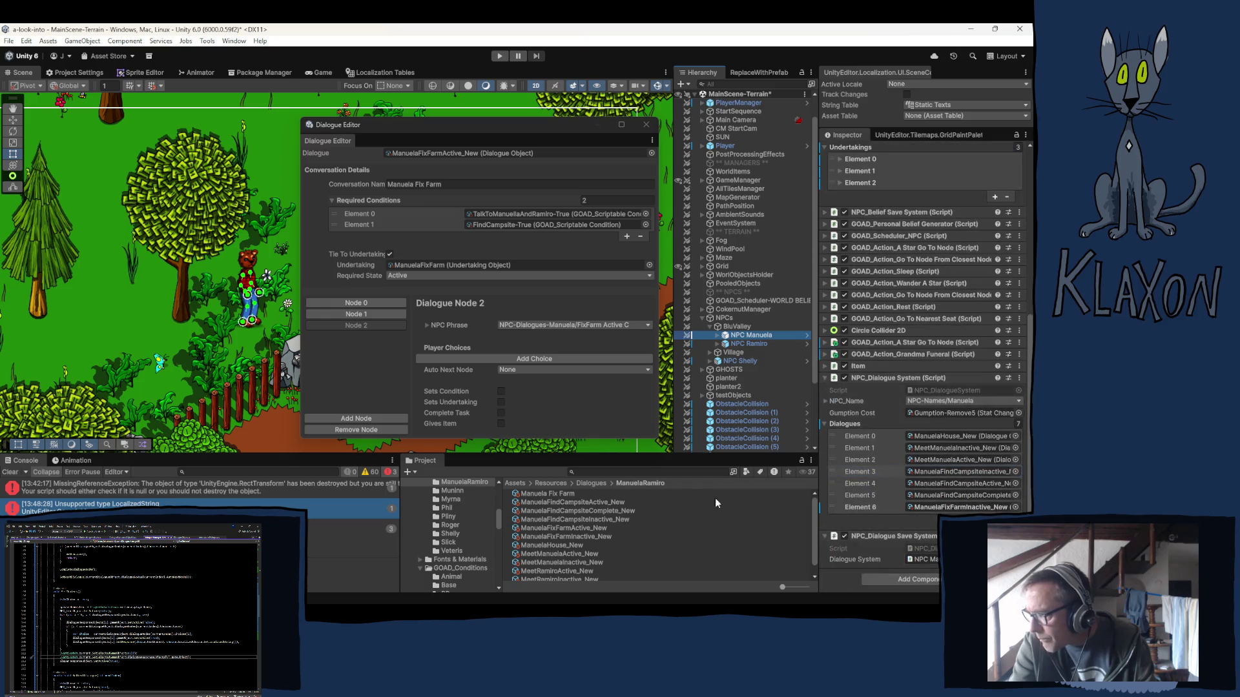
{"action": "left_click_drag", "start_coordinate": [553, 528], "coordinate": [856, 433]}
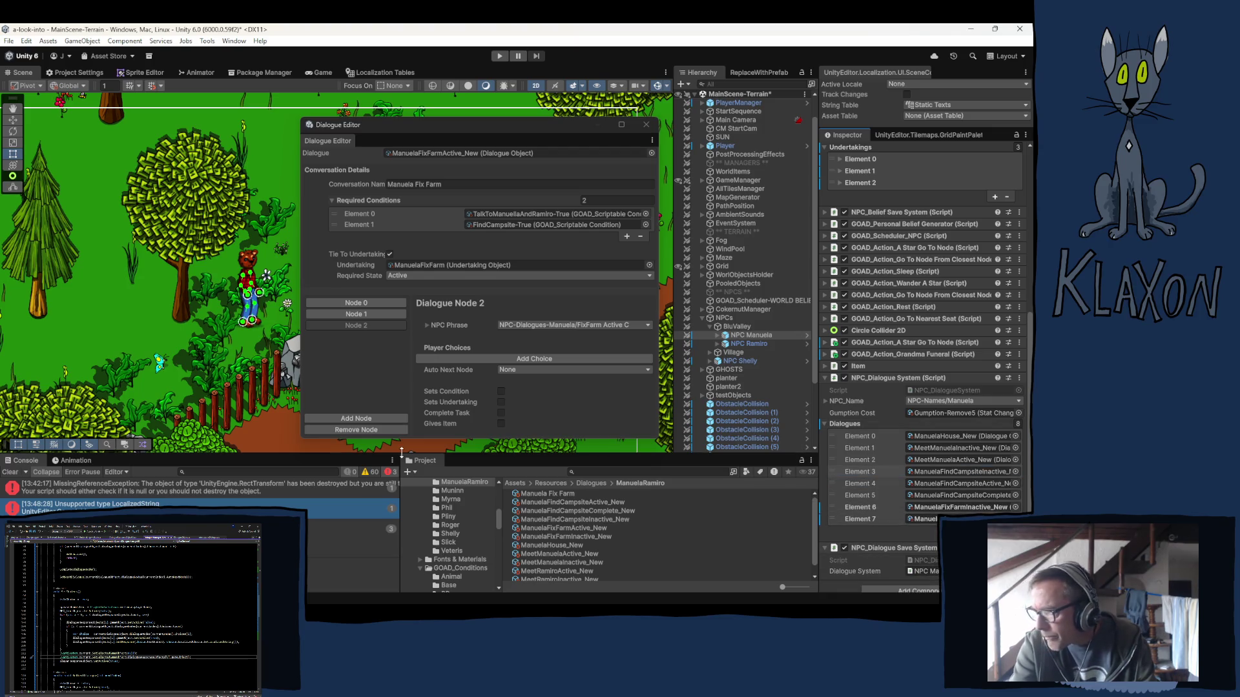
{"action": "left_click", "coordinate": [571, 529]}
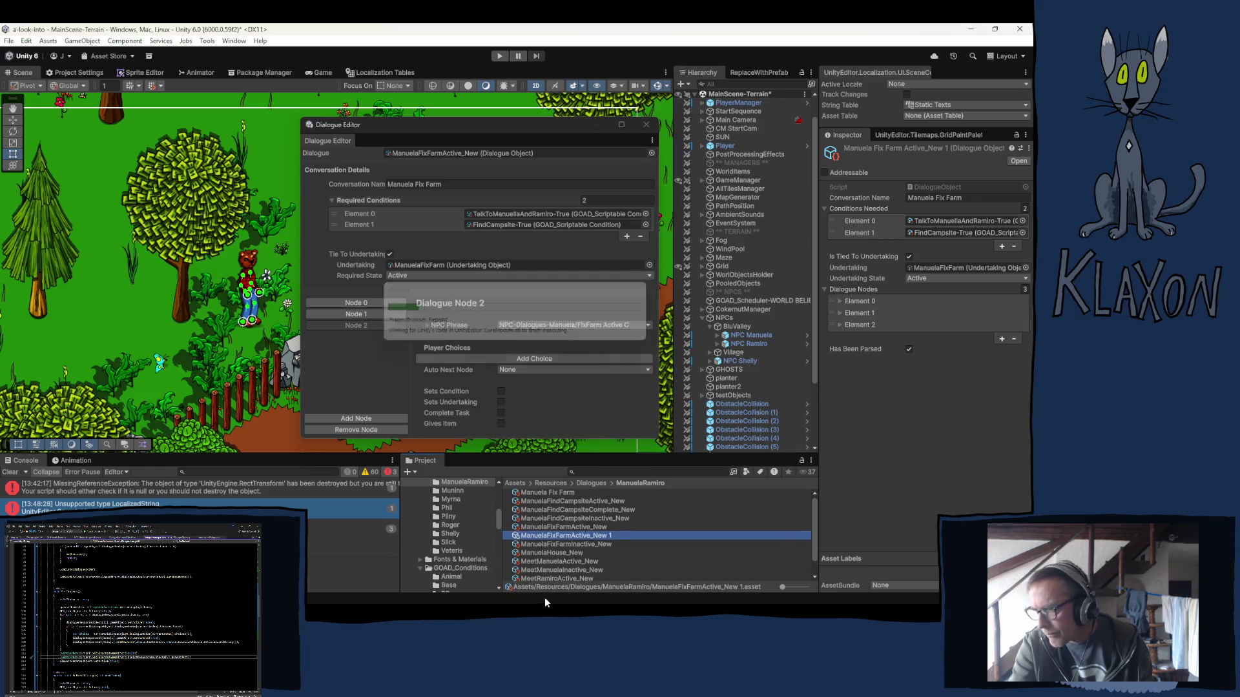
Replace 'Active' and the trailing 1 with 'Complete', naming the copy ManuelaFixFarmComplete_New.
{"action": "left_click", "coordinate": [592, 533]}
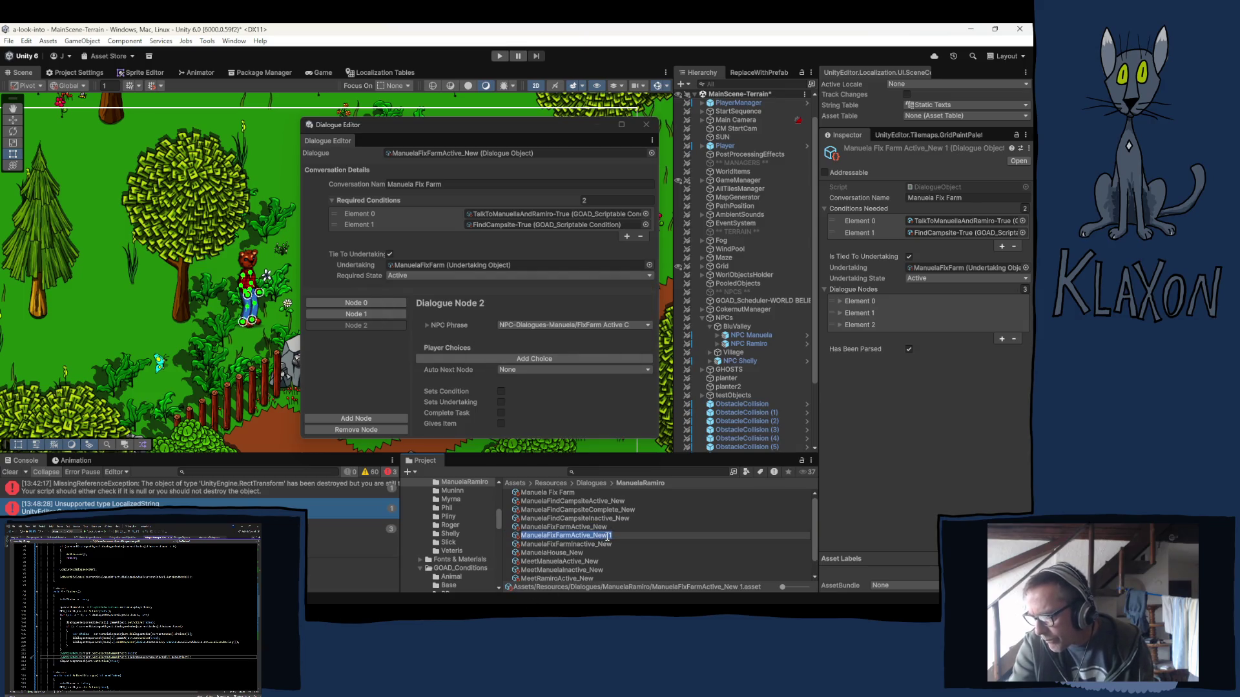
{"action": "left_click_drag", "start_coordinate": [607, 536], "coordinate": [615, 536]}
{"action": "key", "text": "BackSpace"}
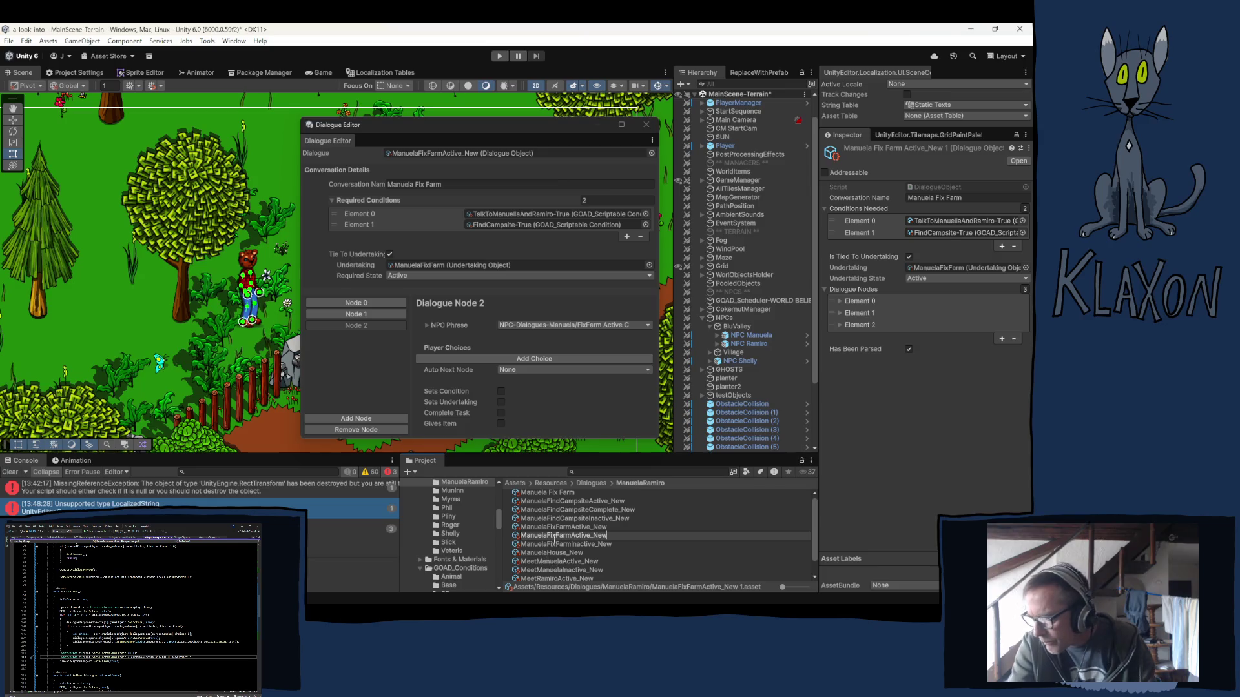
{"action": "key", "text": "BackSpace"}
{"action": "key", "text": "BackSpace"}
{"action": "key", "text": "BackSpace"}
{"action": "key", "text": "BackSpace"}
{"action": "type", "text": "Compl"}
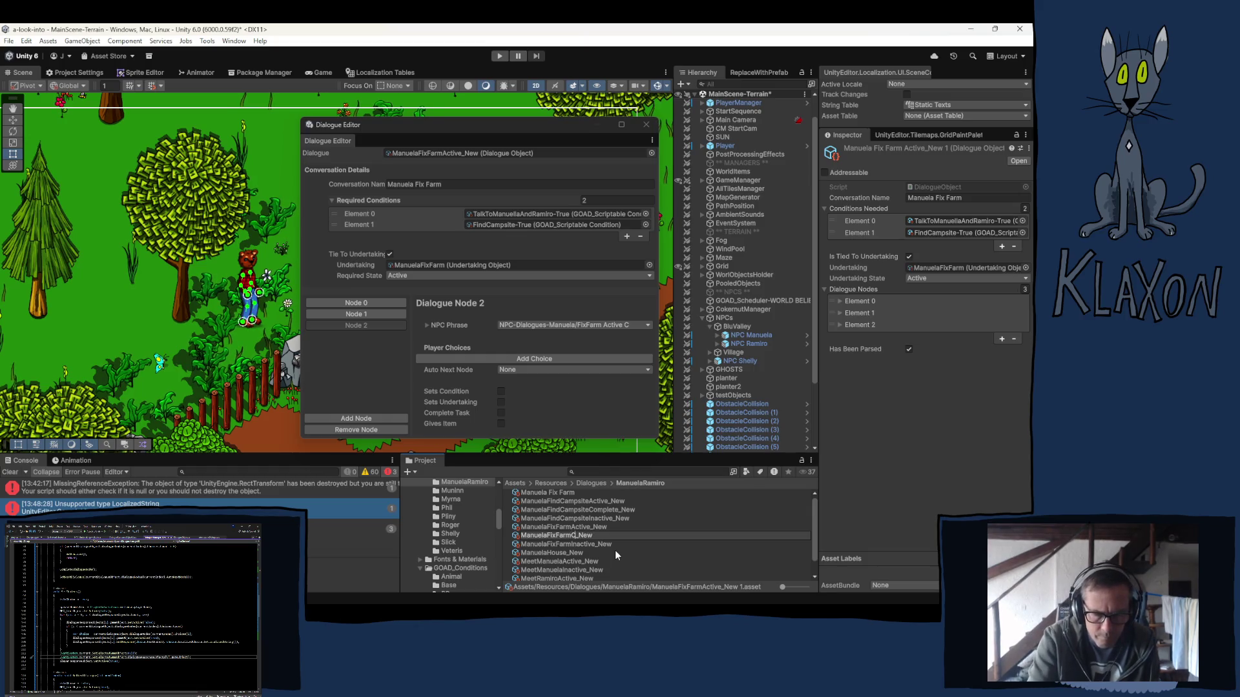
{"action": "type", "text": "ete"}
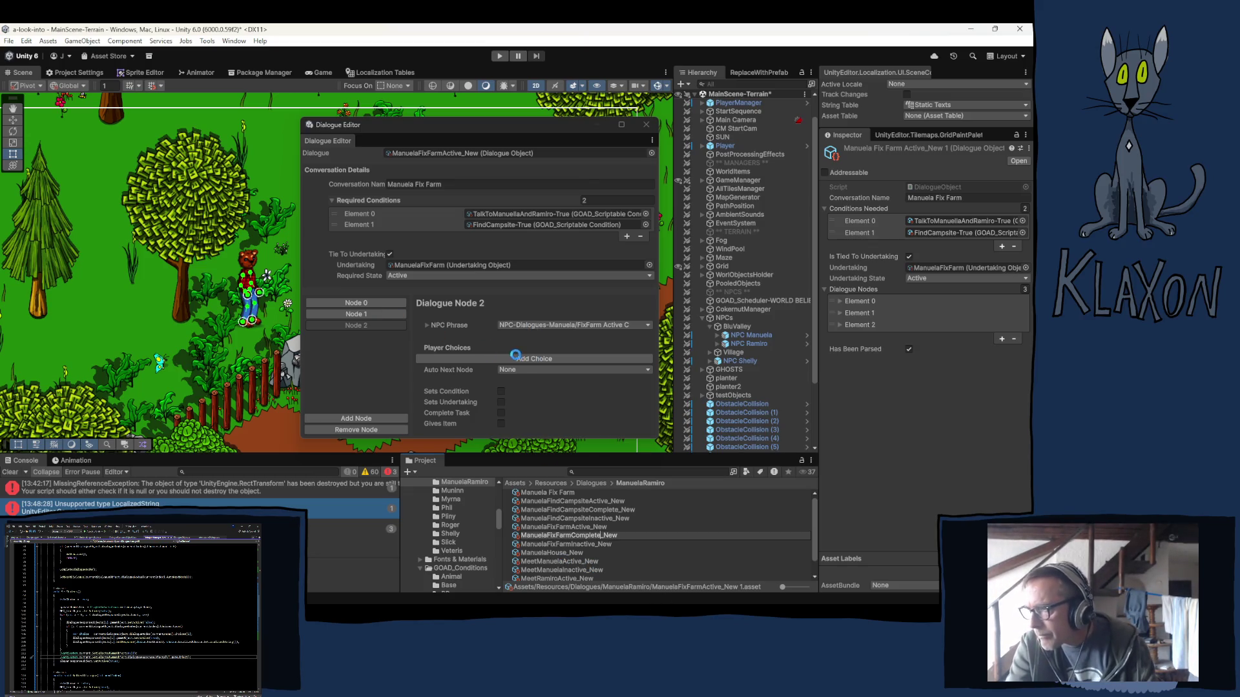
{"action": "key", "text": "Return"}
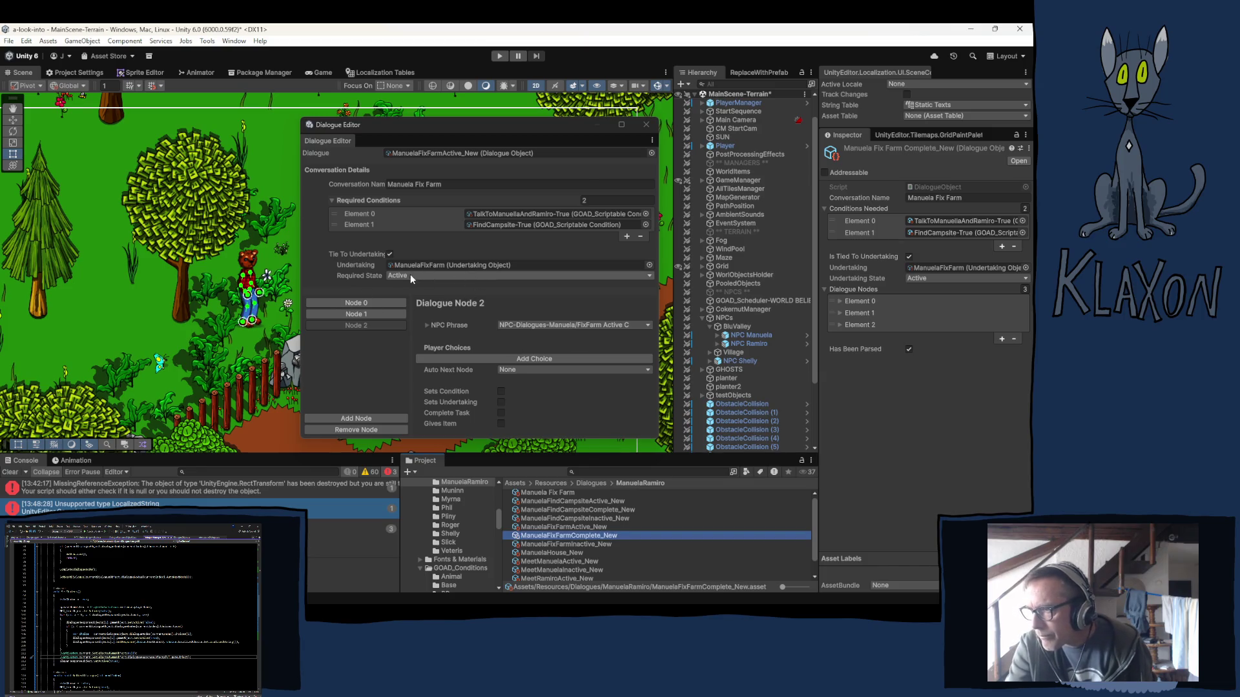
Set Node 0's NPC Phrase to FixFarm Complete A.
{"action": "right_click", "coordinate": [488, 265]}
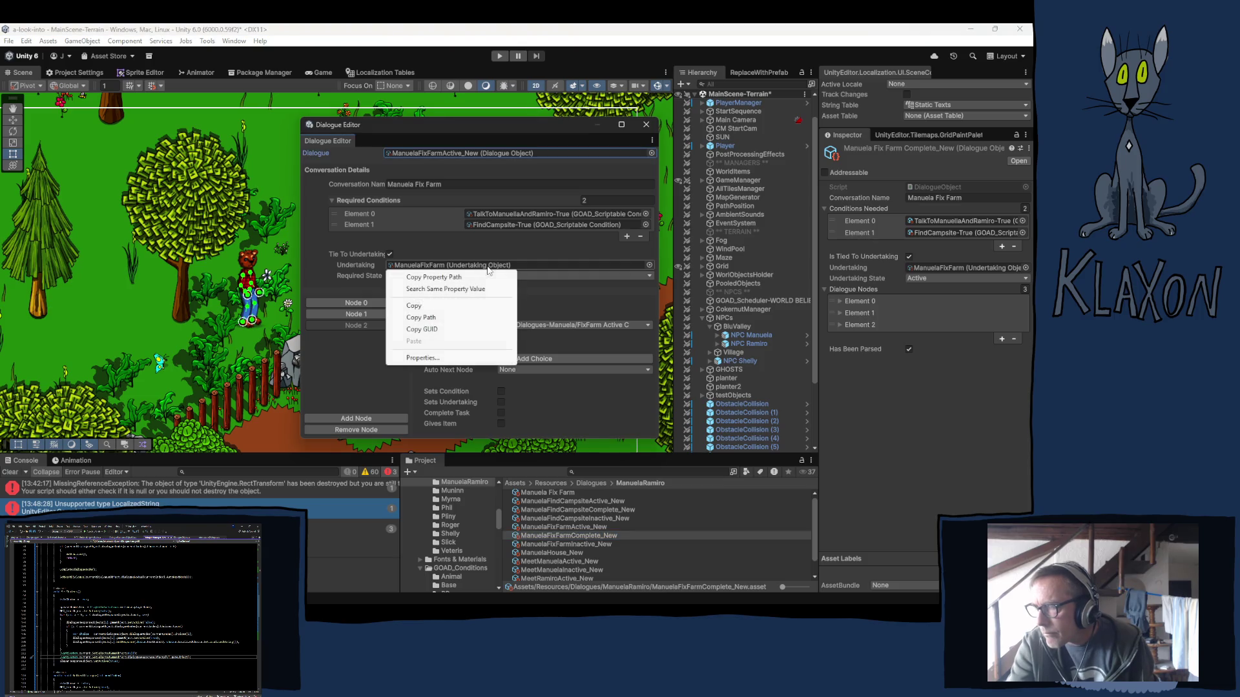
{"action": "left_click", "coordinate": [320, 246]}
{"action": "left_click", "coordinate": [367, 301]}
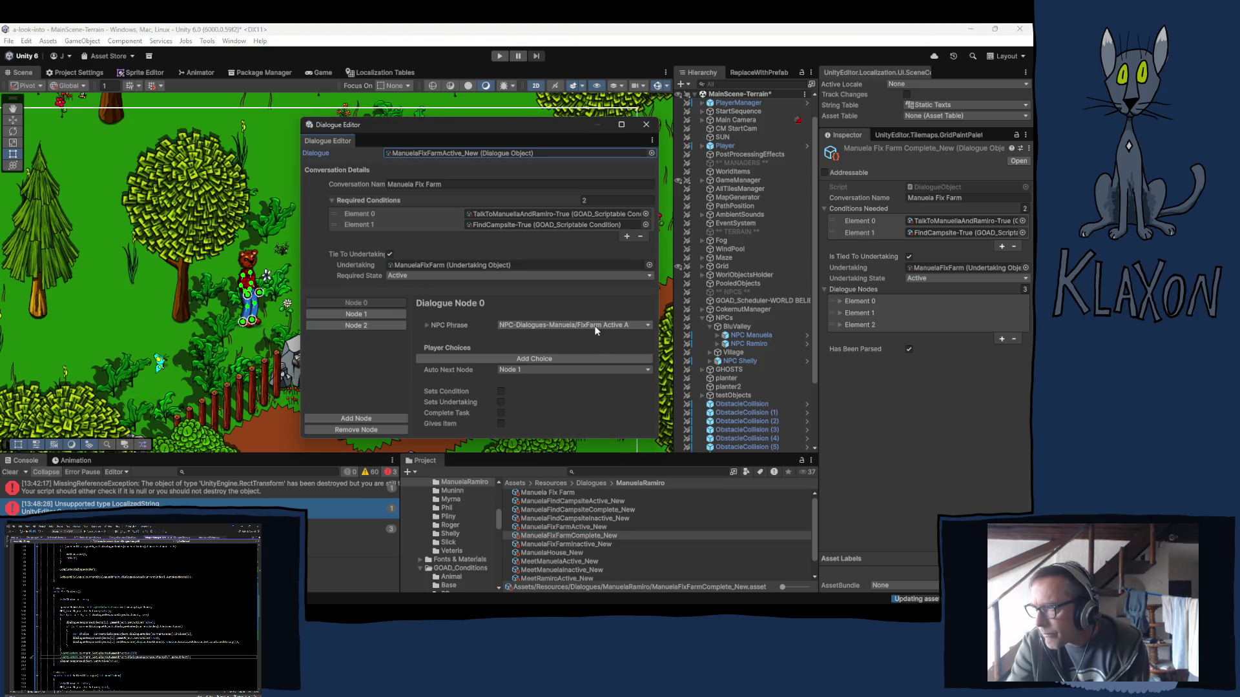
{"action": "left_click", "coordinate": [596, 325]}
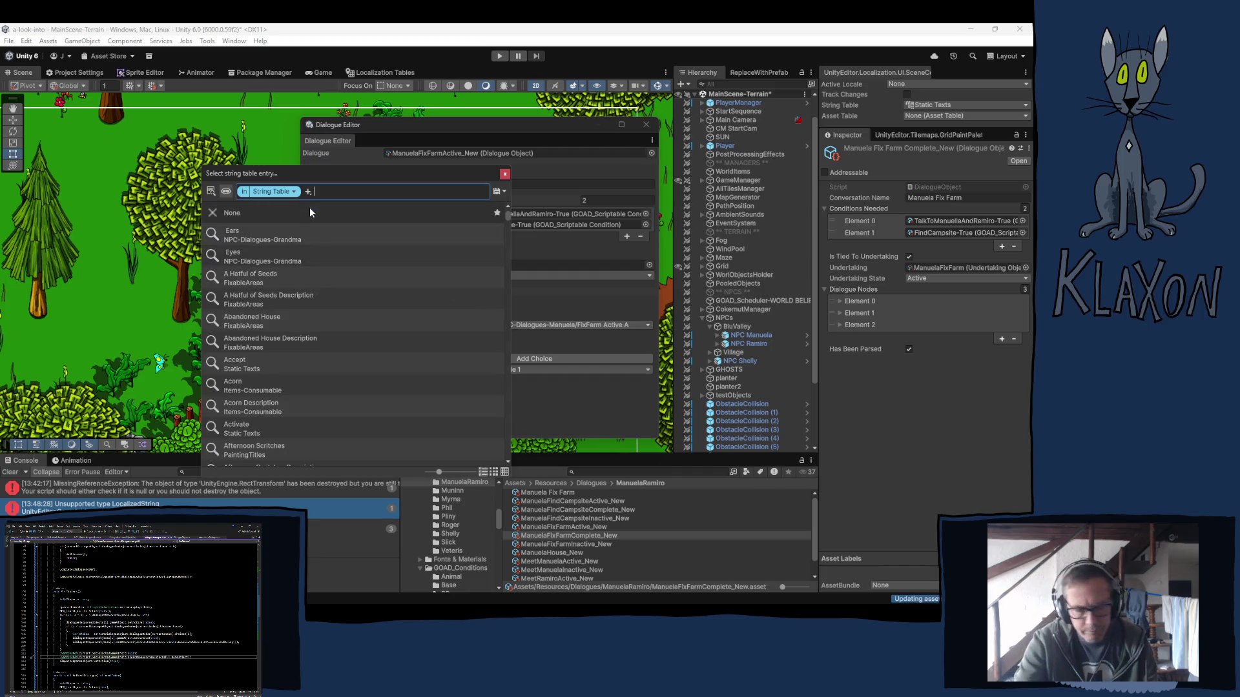
{"action": "type", "text": "fixfar"}
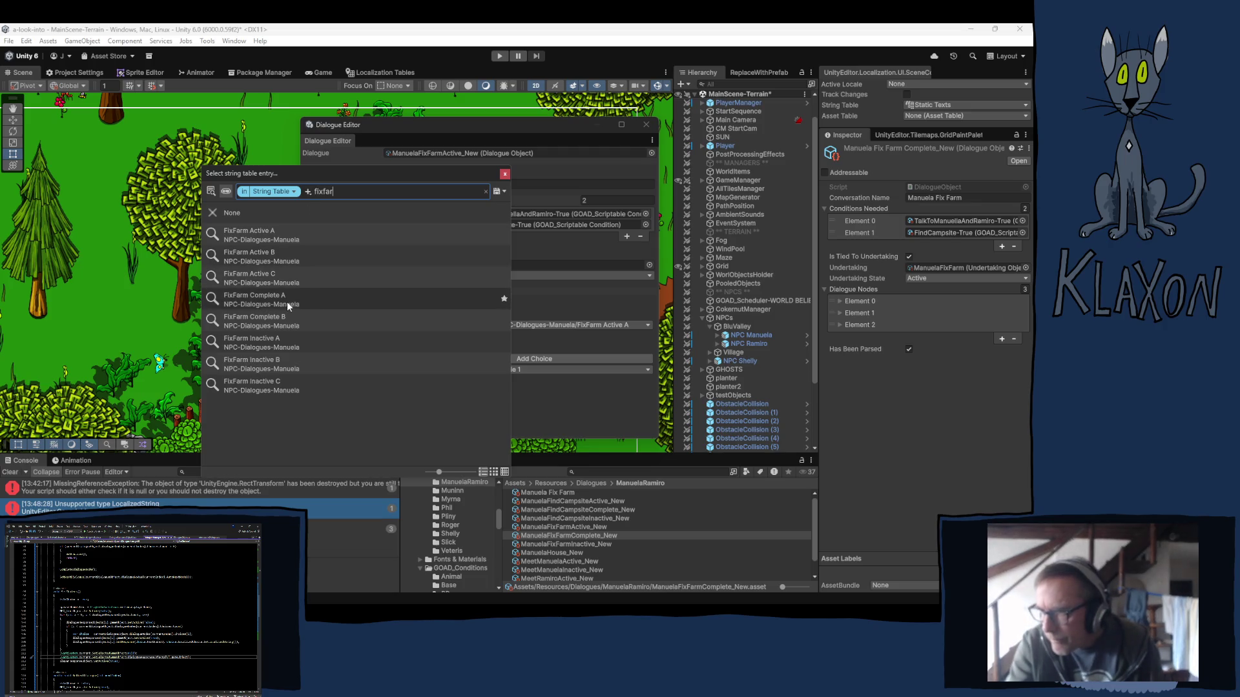
{"action": "left_click", "coordinate": [287, 301]}
Set Node 1's NPC Phrase to FixFarm Complete B.
{"action": "left_click", "coordinate": [502, 173]}
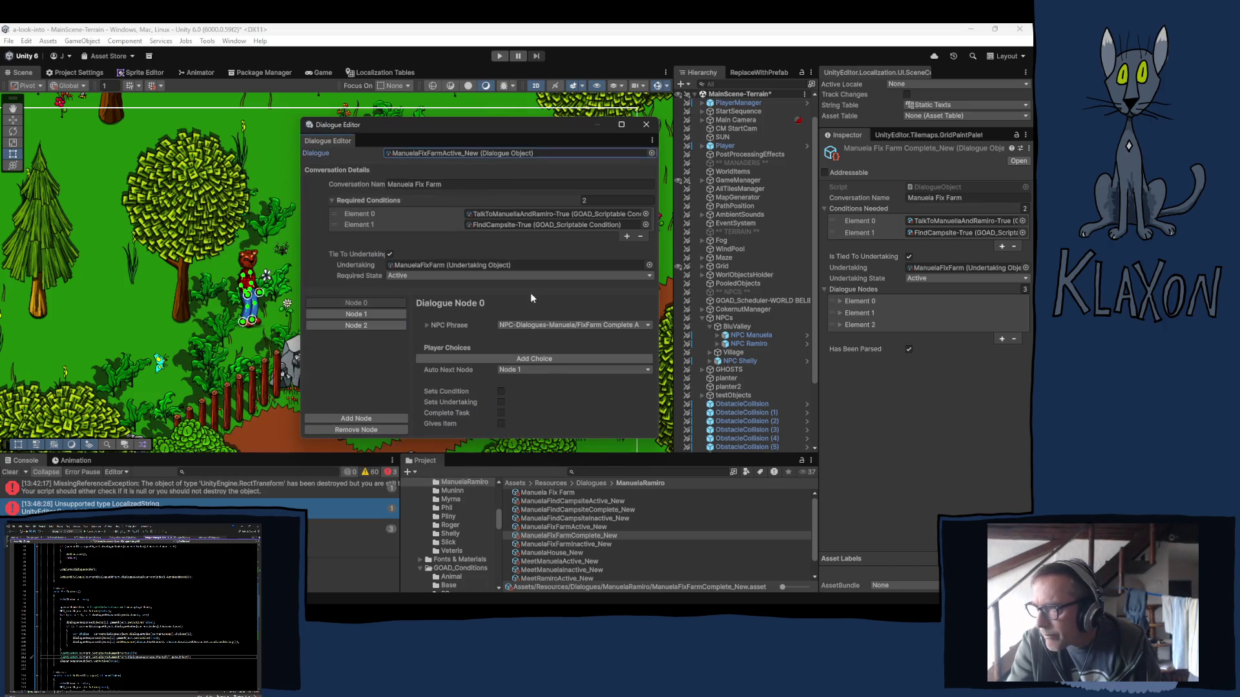
{"action": "left_click", "coordinate": [377, 313]}
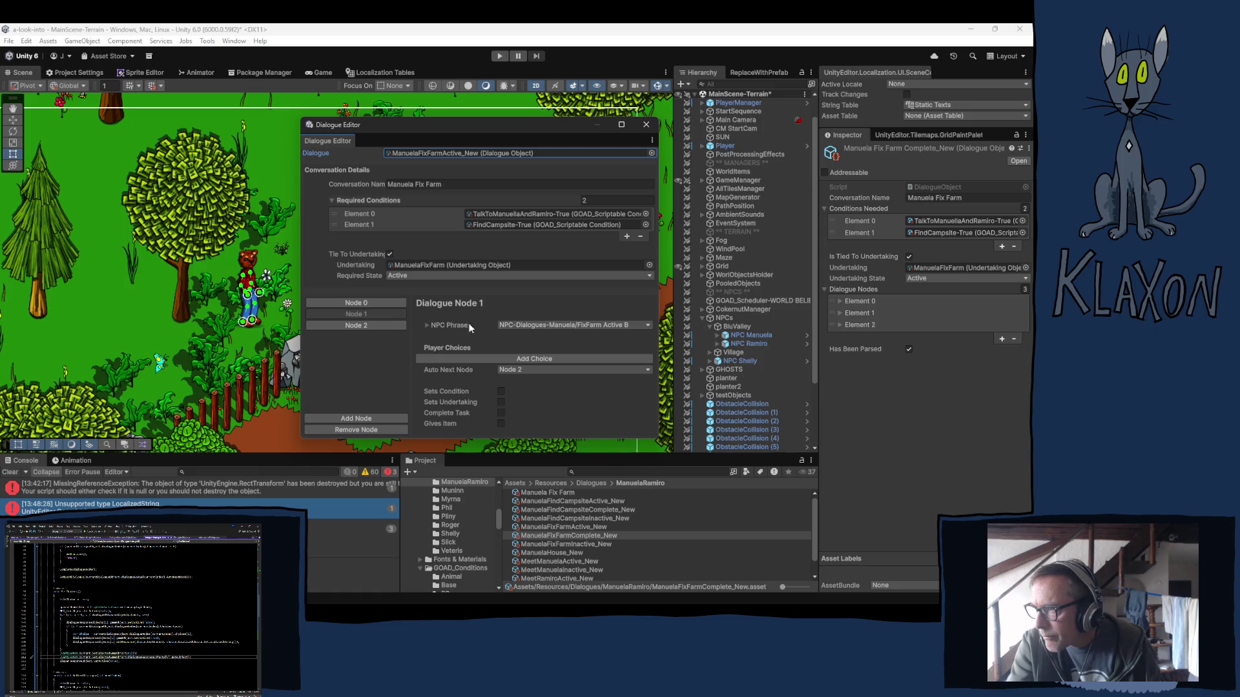
{"action": "left_click", "coordinate": [575, 326]}
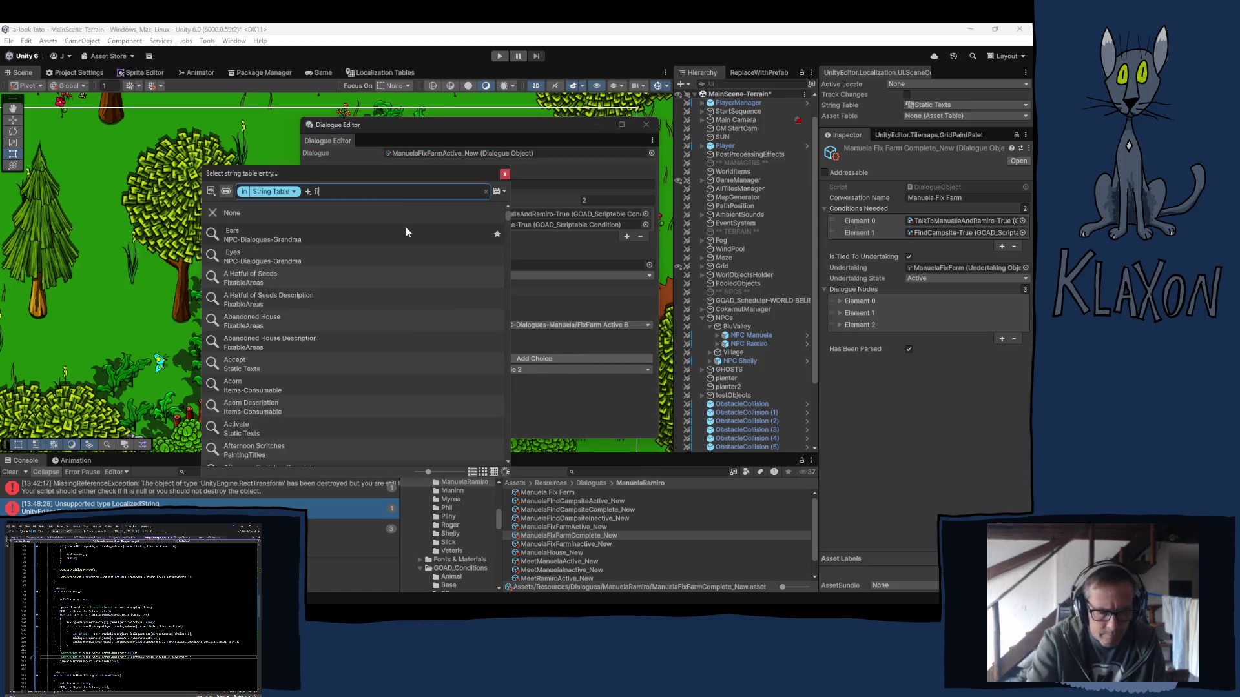
{"action": "type", "text": "fixfa"}
{"action": "left_click", "coordinate": [272, 321]}
{"action": "left_click", "coordinate": [505, 174]}
Remove Node 2 so the dialogue keeps only two nodes.
{"action": "left_click", "coordinate": [356, 325]}
{"action": "left_click", "coordinate": [356, 430]}
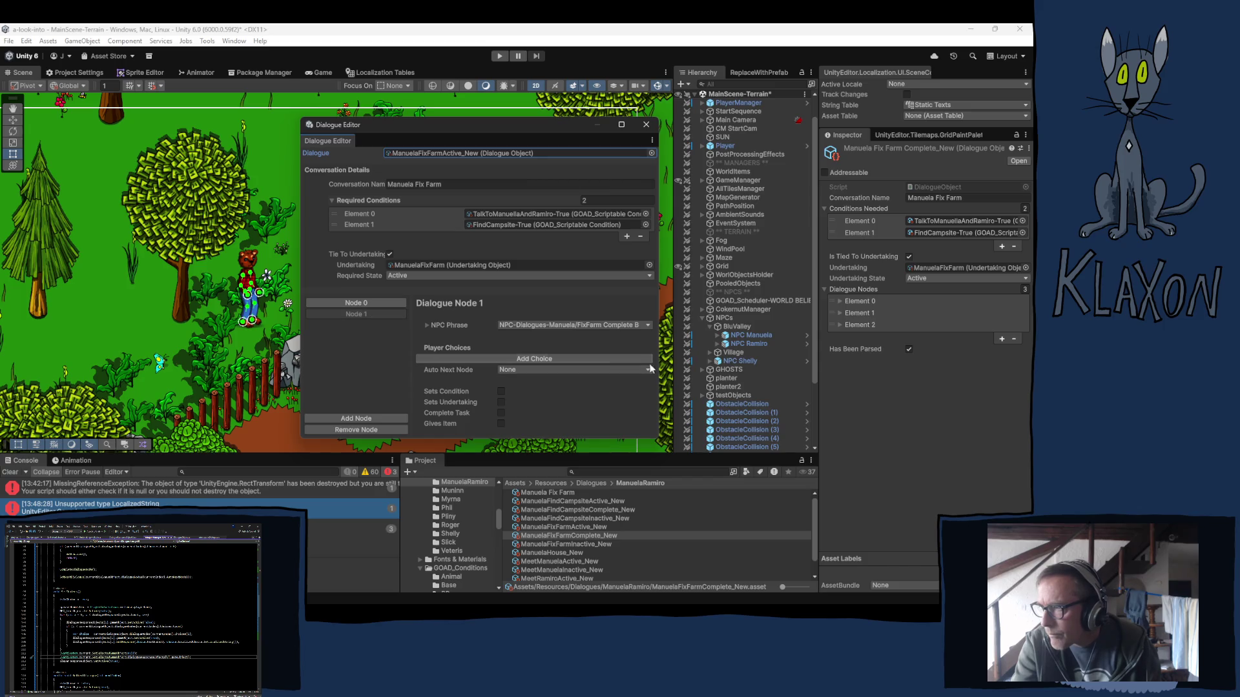
{"action": "left_click", "coordinate": [375, 301]}
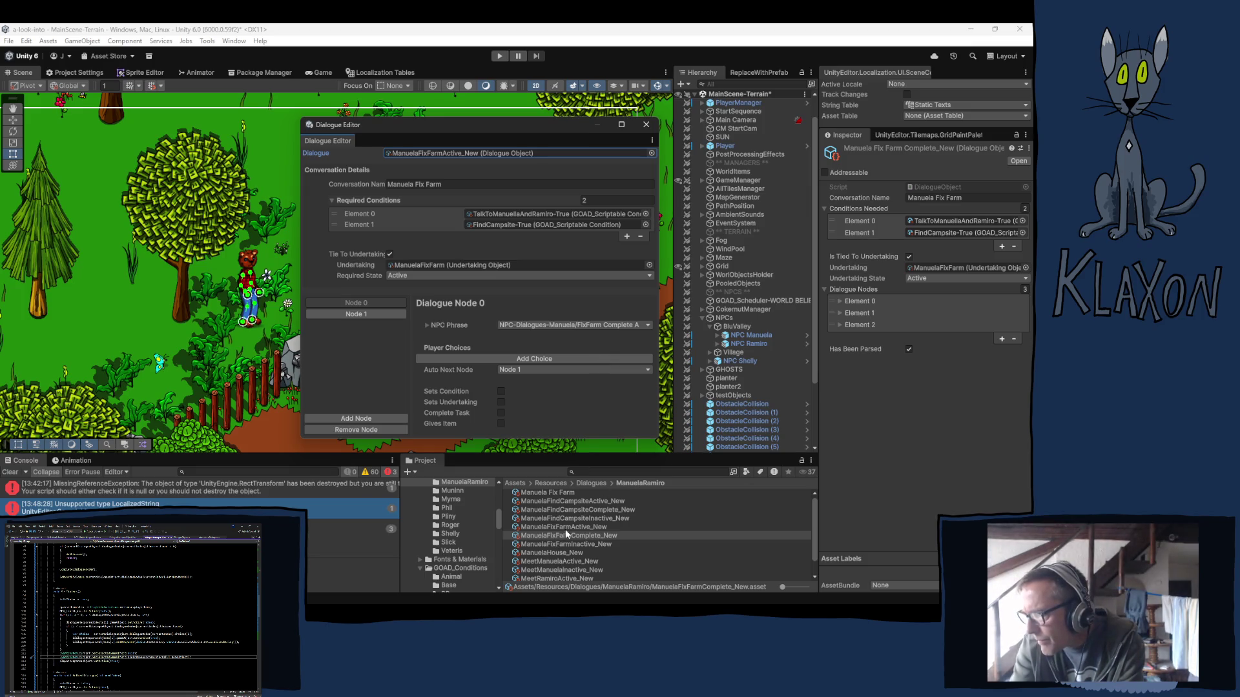
Rename the first copied dialogue asset to ManuelaFixFarmActive_New.
{"action": "left_click_drag", "start_coordinate": [560, 533], "coordinate": [424, 153]}
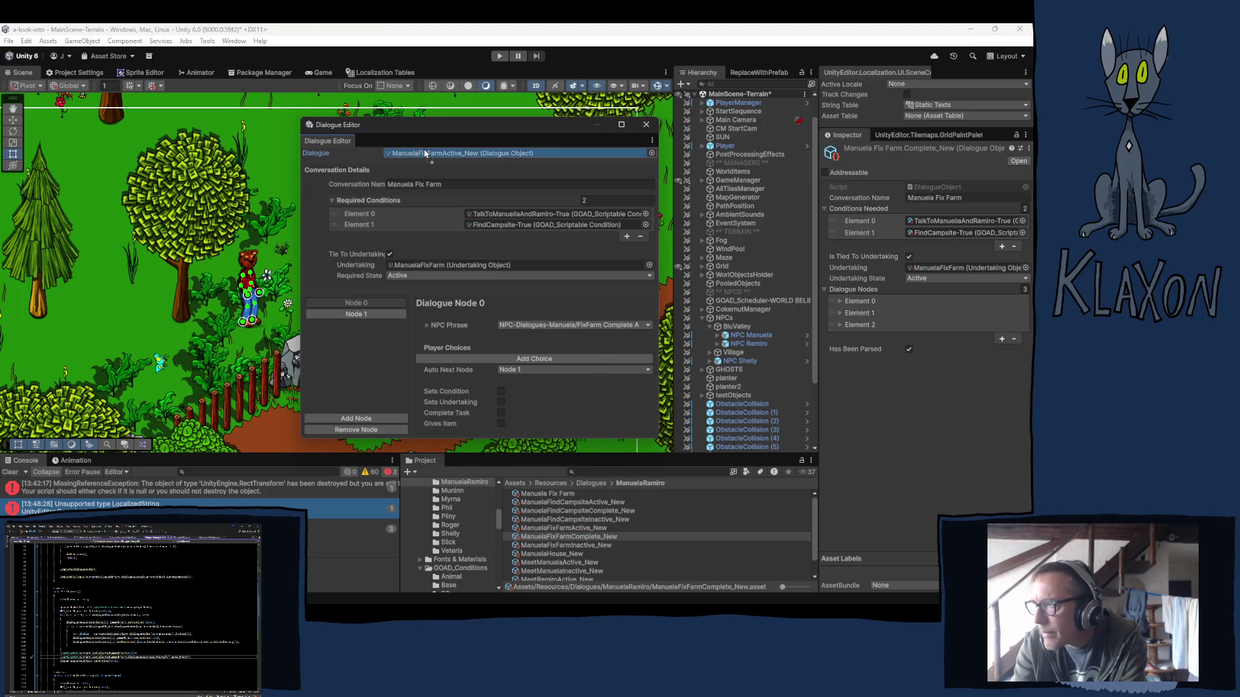
{"action": "left_click", "coordinate": [579, 528]}
{"action": "left_click_drag", "start_coordinate": [589, 529], "coordinate": [577, 529]}
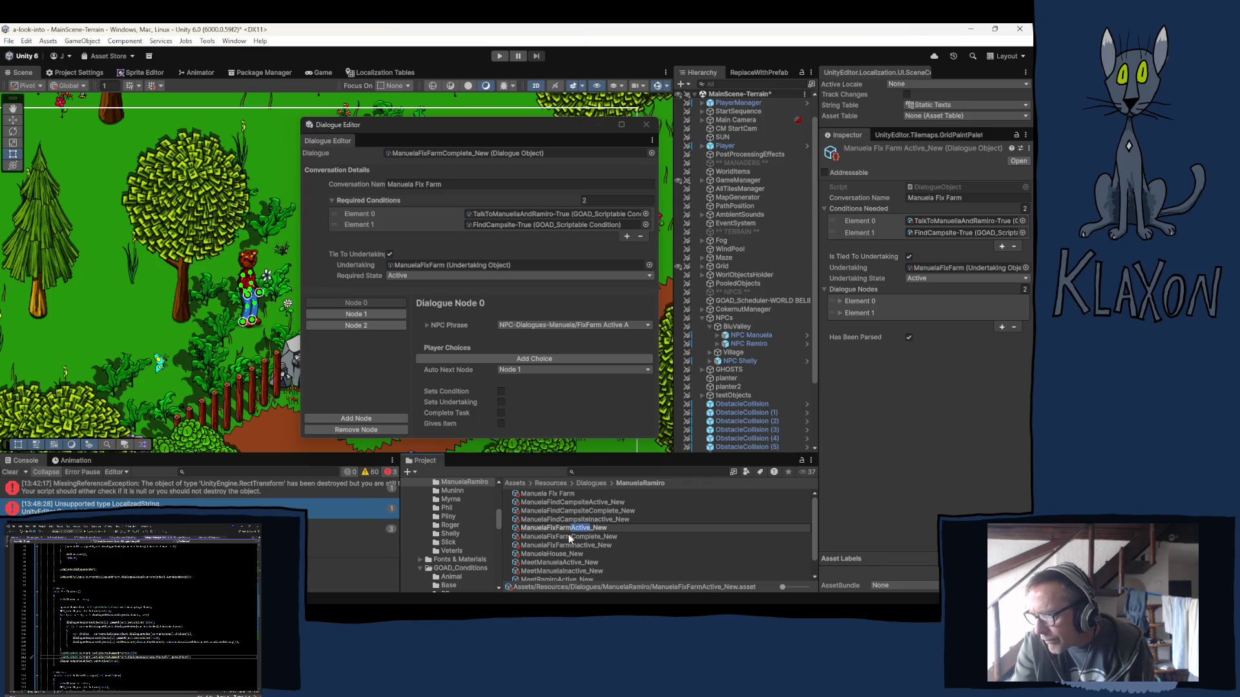
{"action": "type", "text": "Complete"}
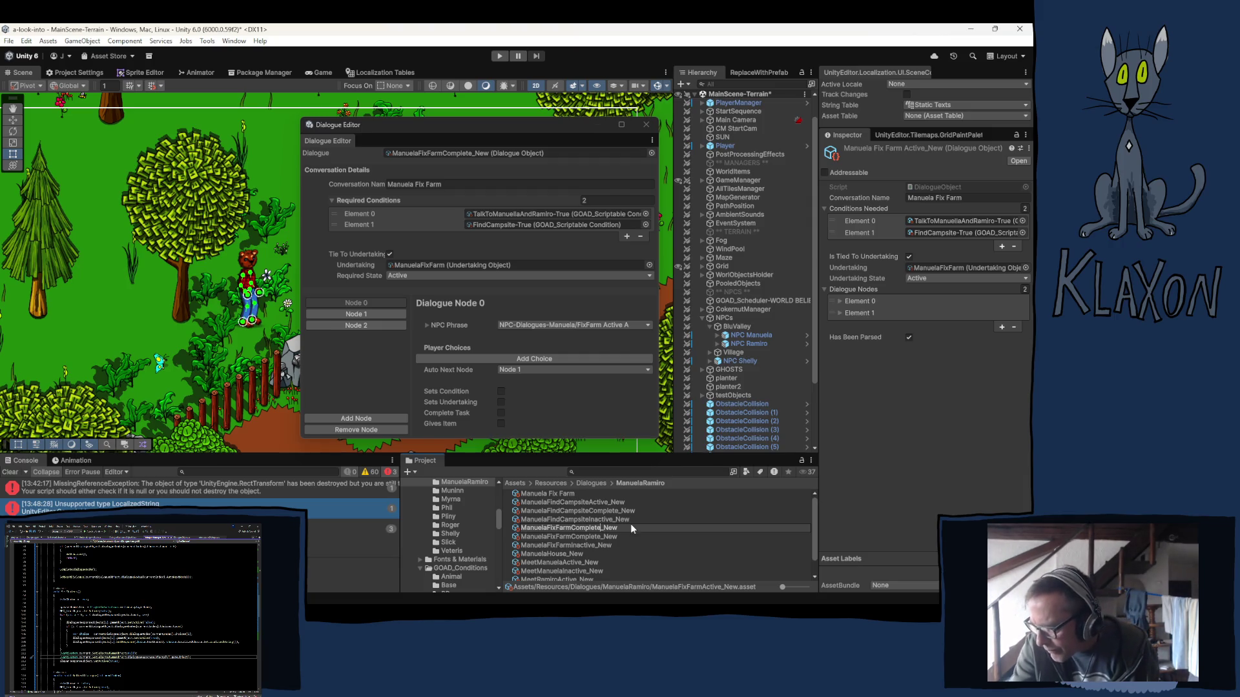
{"action": "type", "text": "1"}
{"action": "key", "text": "Return"}
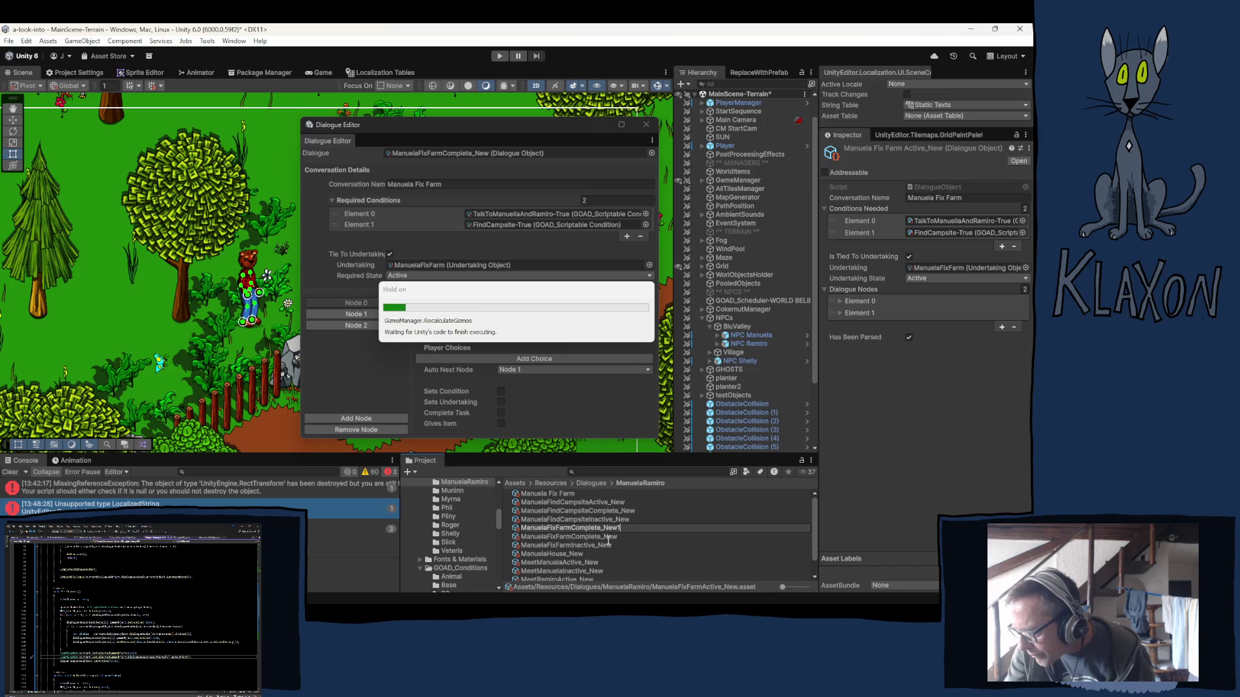
{"action": "left_click", "coordinate": [590, 529]}
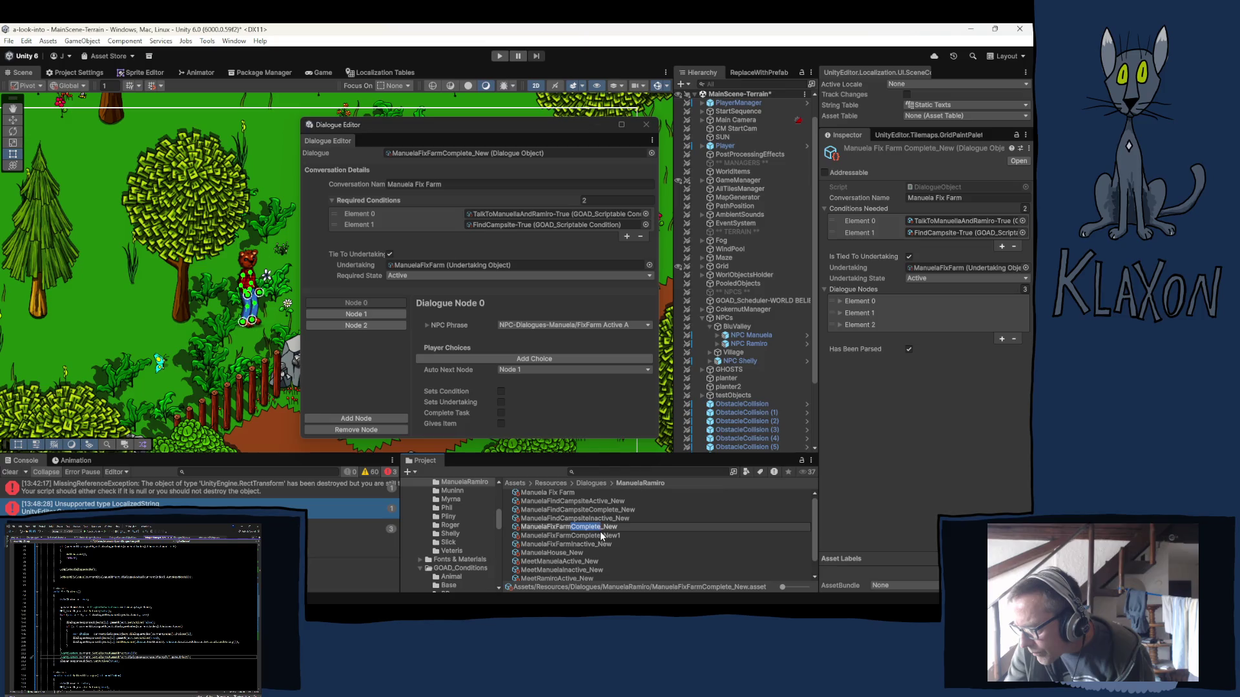
{"action": "type", "text": "Active"}
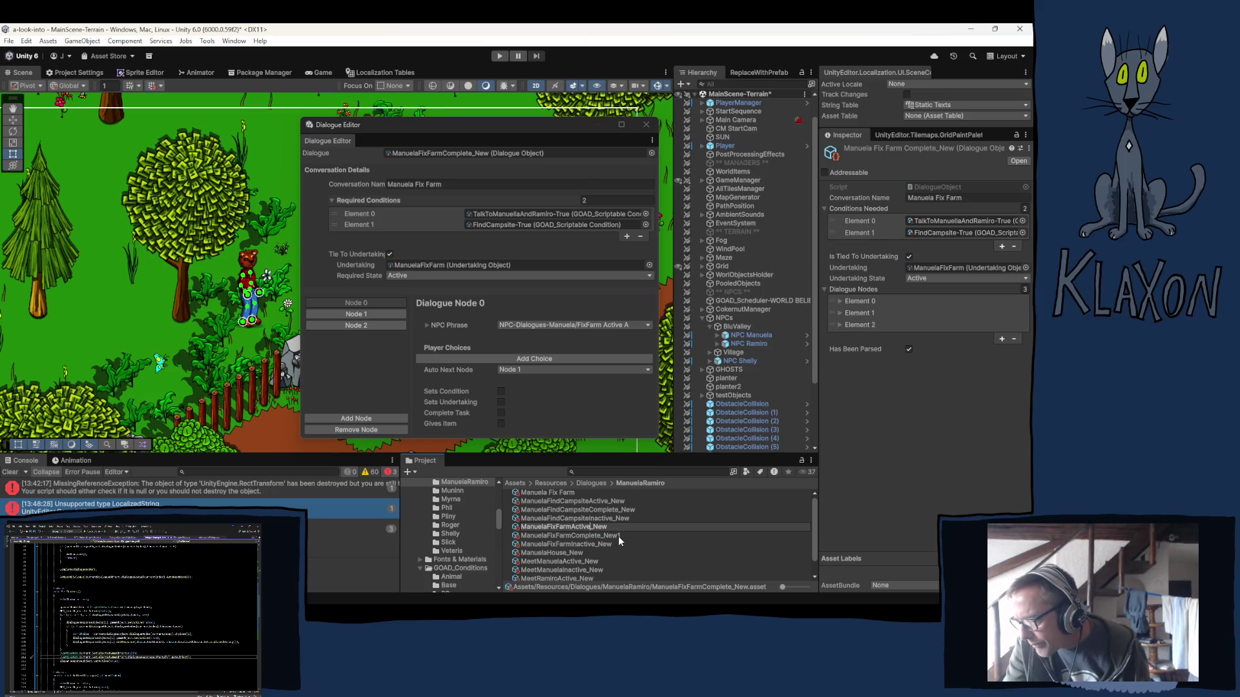
{"action": "key", "text": "Return"}
Drop the trailing 1 so the second copy is named ManuelaFixFarmComplete_New.
{"action": "left_click", "coordinate": [620, 537]}
{"action": "left_click", "coordinate": [627, 537]}
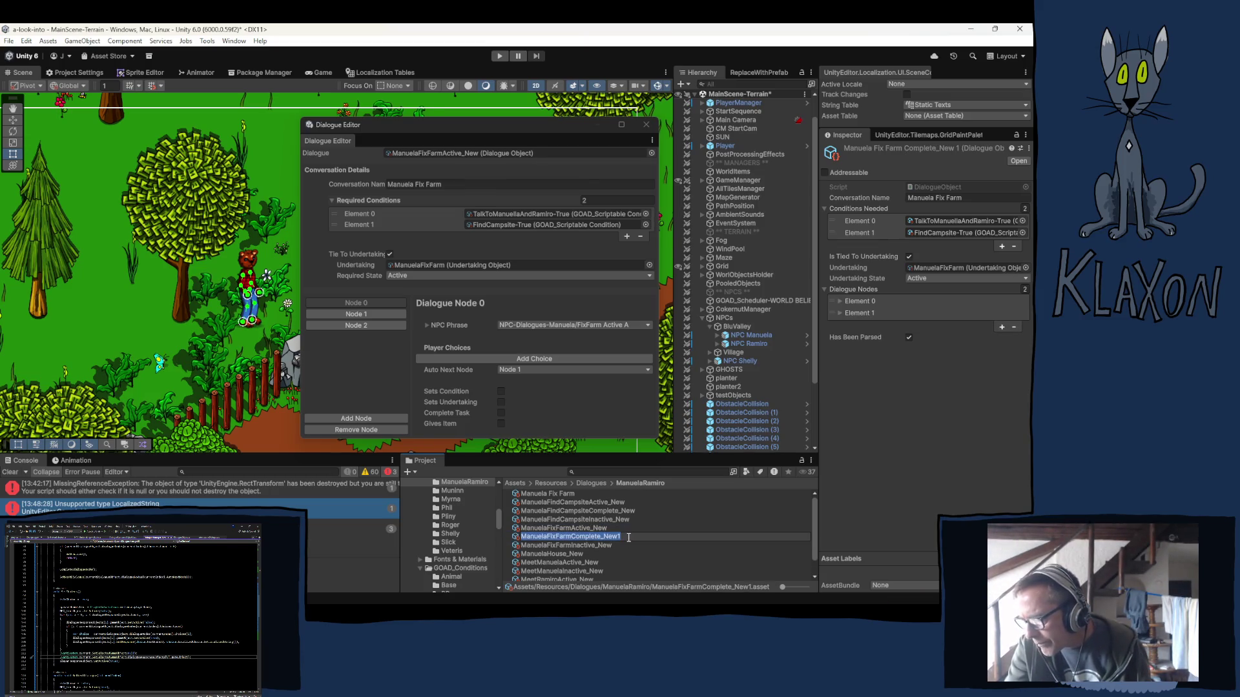
{"action": "key", "text": "End"}
{"action": "key", "text": "BackSpace"}
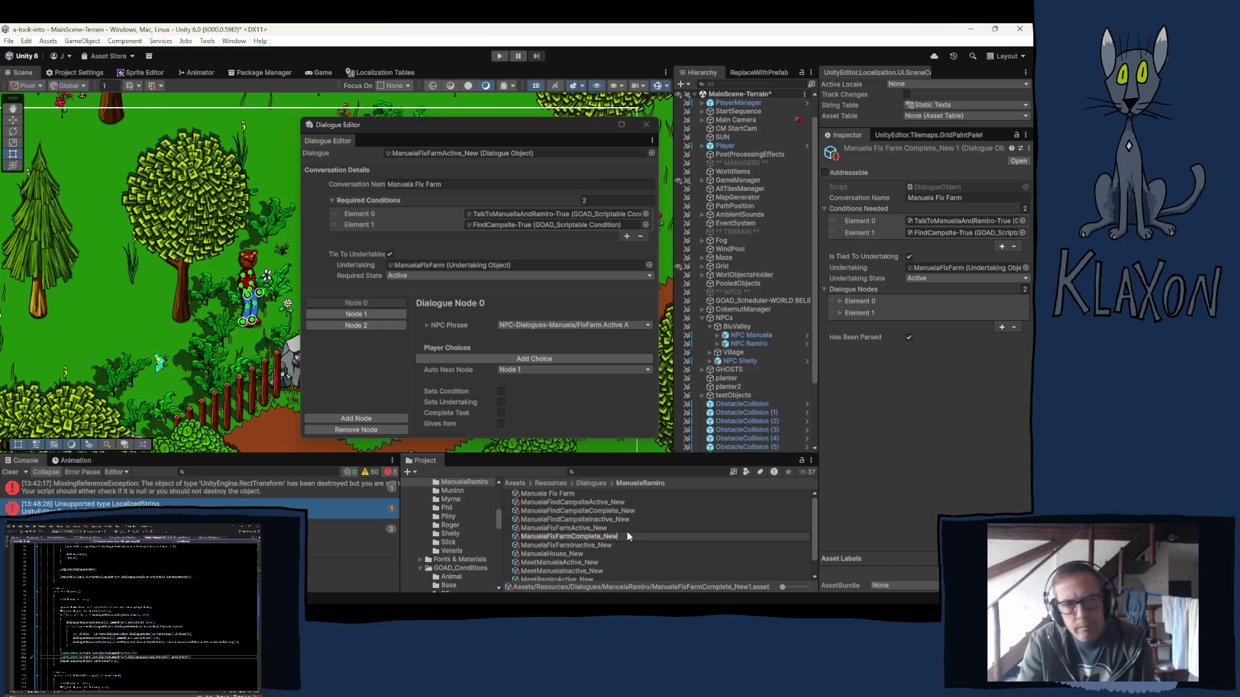
{"action": "key", "text": "Return"}
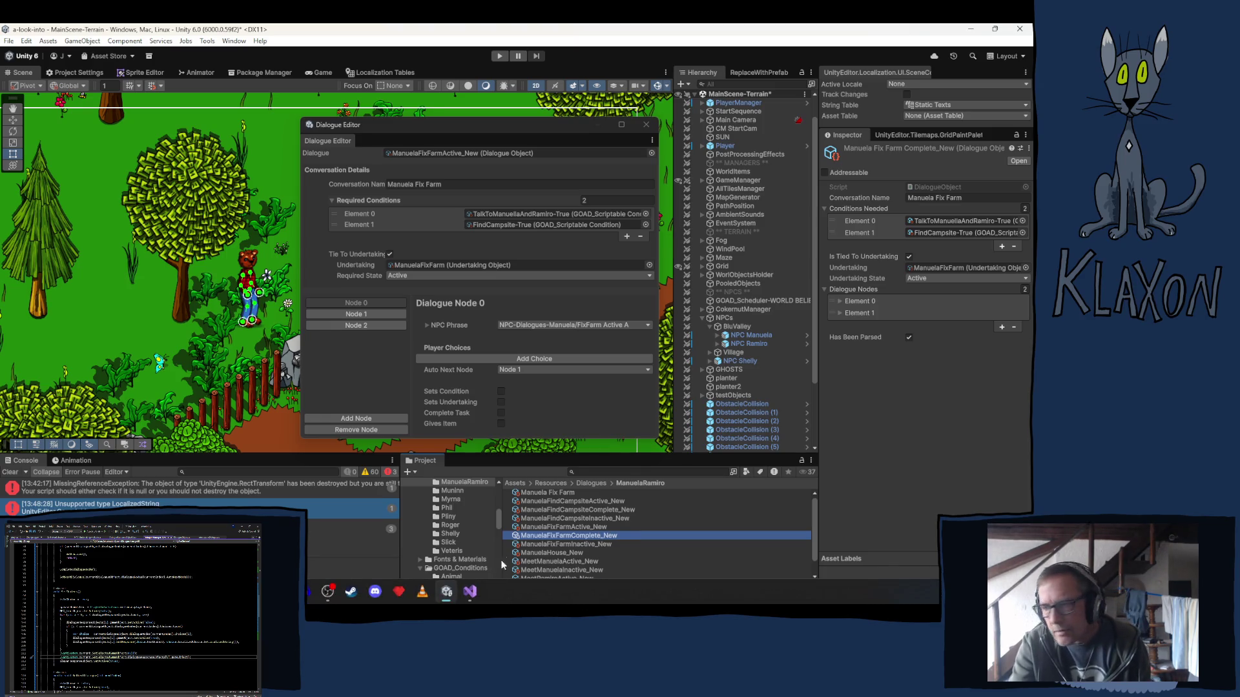
Drag ManuelaFixFarmActive_New, then ManuelaFixFarmComplete_New, into the Dialogue Editor's Dialogue field.
{"action": "left_click", "coordinate": [580, 526]}
{"action": "left_click_drag", "start_coordinate": [579, 526], "coordinate": [455, 153]}
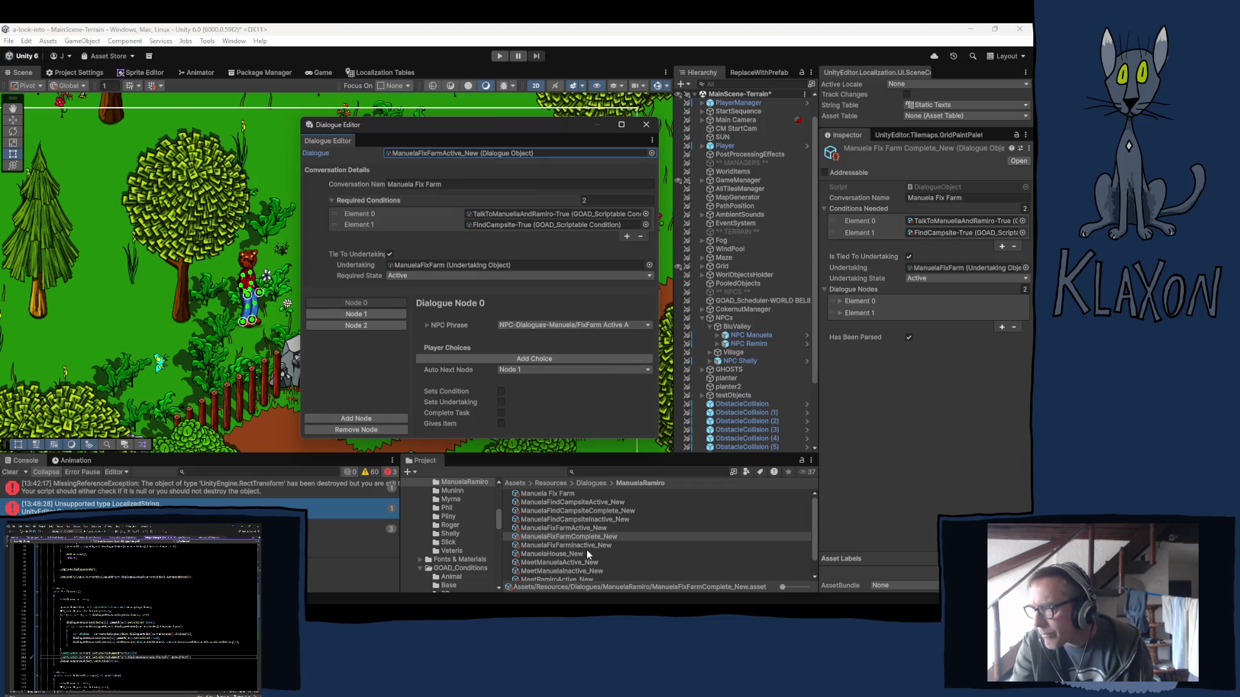
{"action": "left_click_drag", "start_coordinate": [580, 536], "coordinate": [474, 155]}
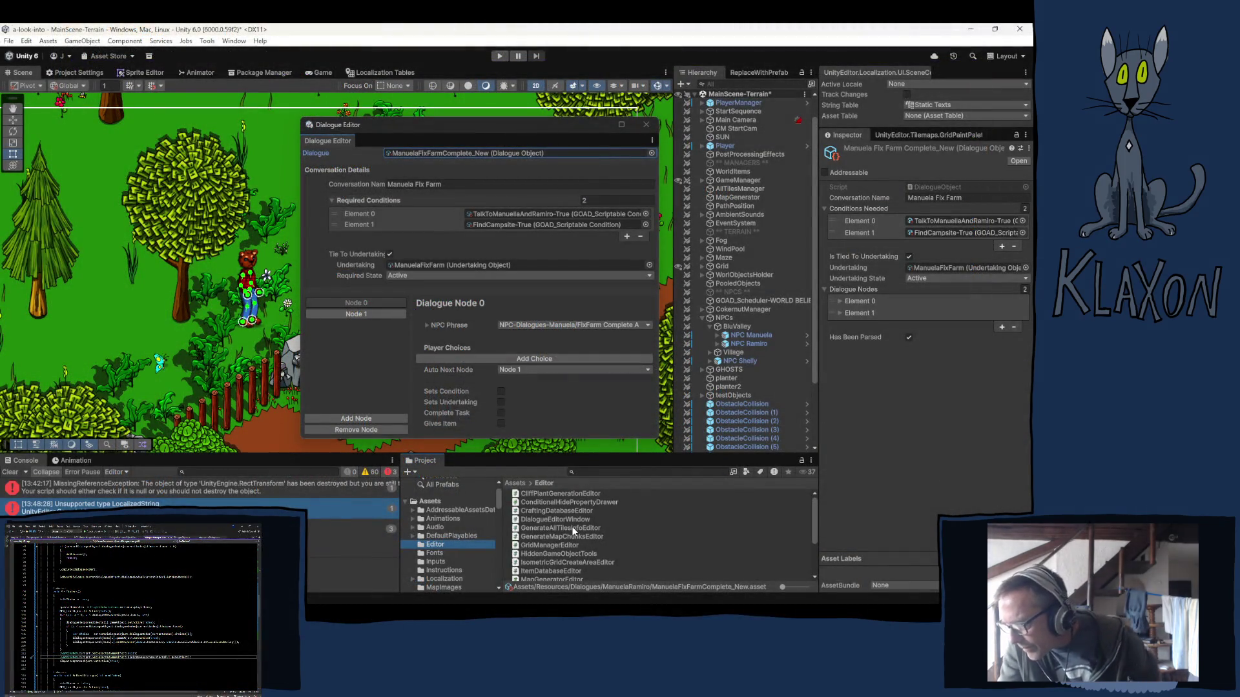
Open DialogueEditorWindow.cs from Assets/Editor in Visual Studio.
{"action": "left_click", "coordinate": [548, 520]}
{"action": "double_click", "coordinate": [548, 519]}
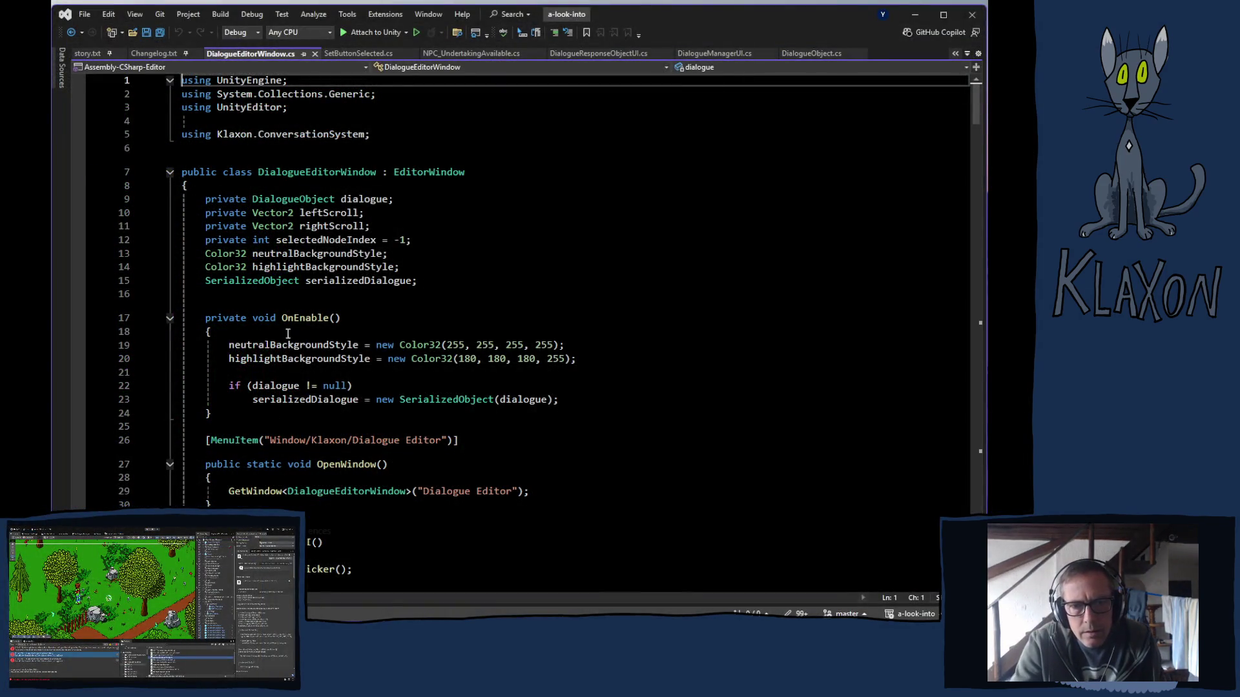
Paste the Step 1 selection listener code after line 23 in OnEnable.
{"action": "left_click", "coordinate": [567, 397]}
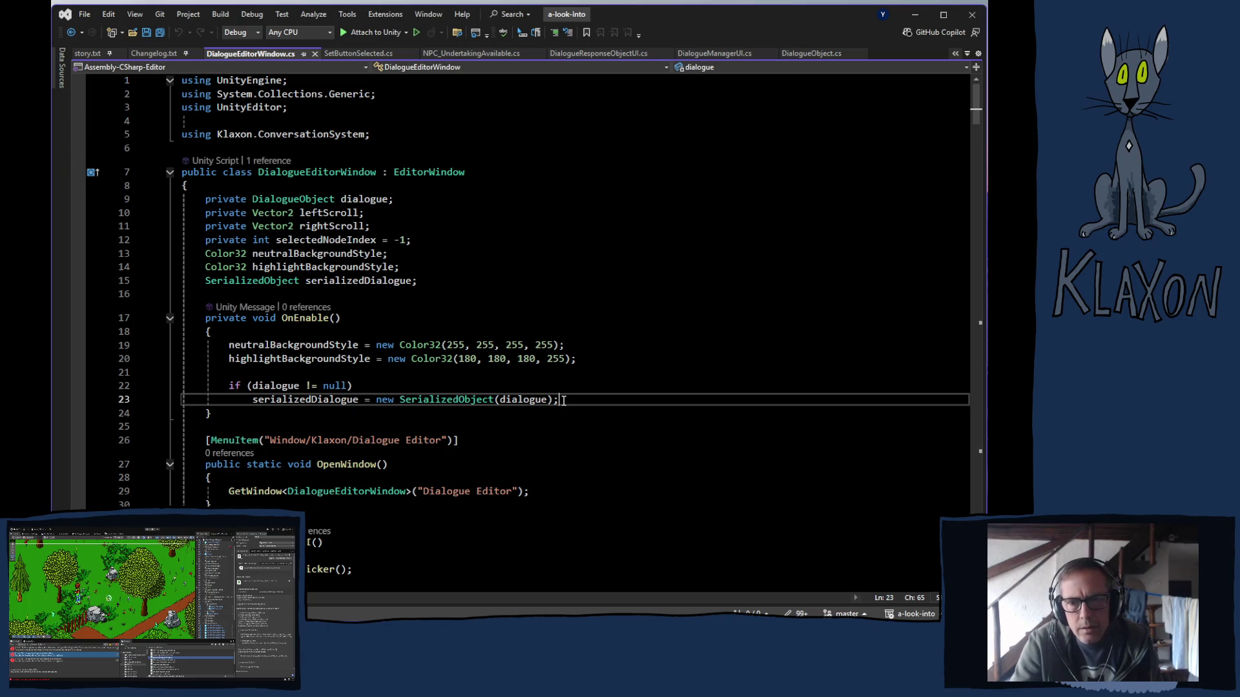
{"action": "key", "text": "Return"}
{"action": "key", "text": "Return"}
{"action": "key", "text": "ctrl+v"}
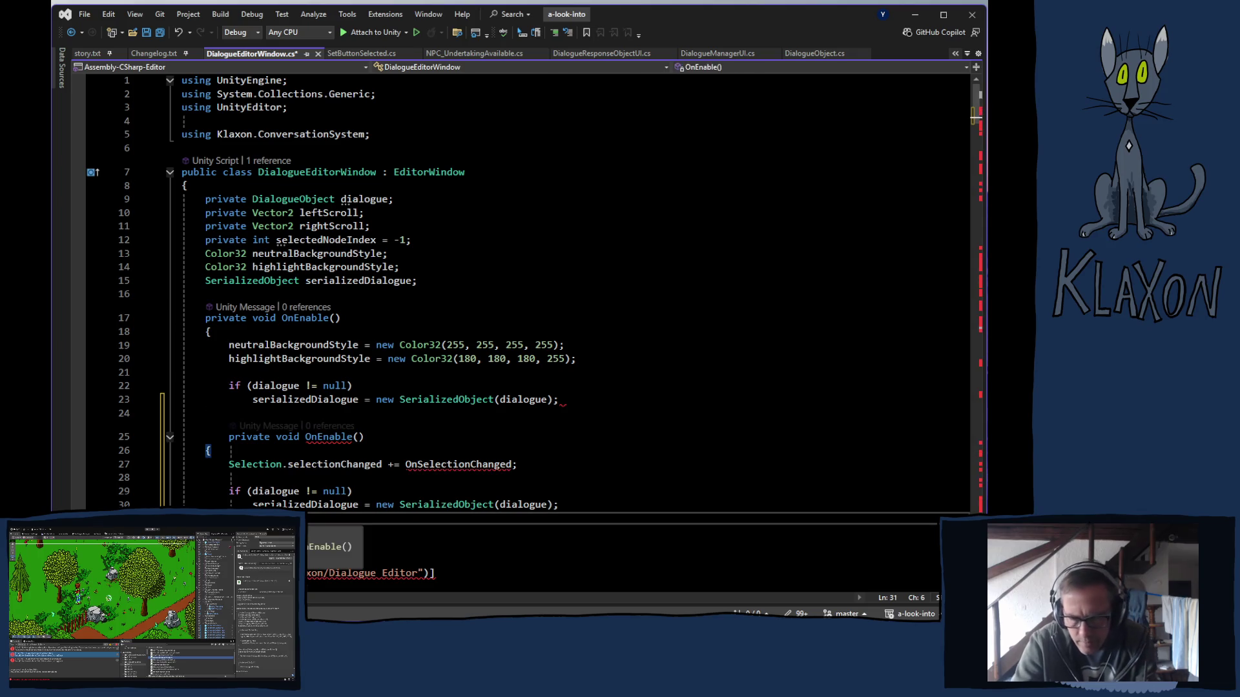
Delete the duplicate OnEnable header, brace and blank line, then bring up the ChatGPT conversation.
{"action": "left_click", "coordinate": [210, 450]}
{"action": "key", "text": "shift+Up"}
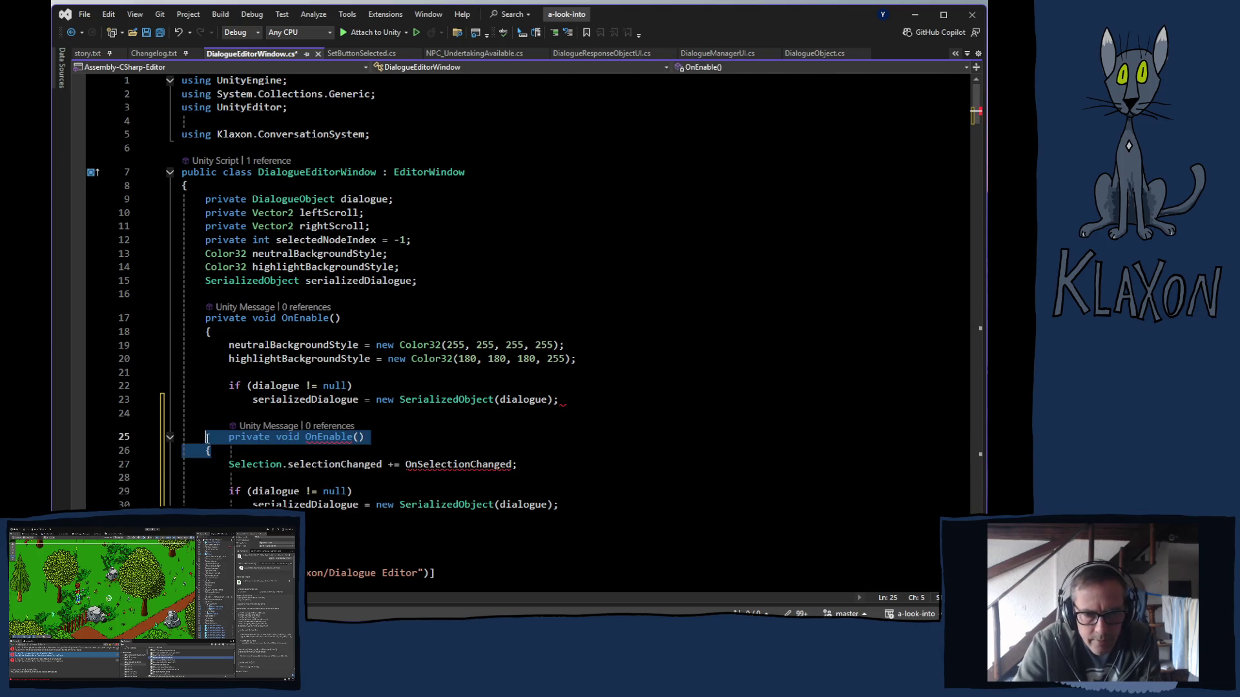
{"action": "key", "text": "Delete"}
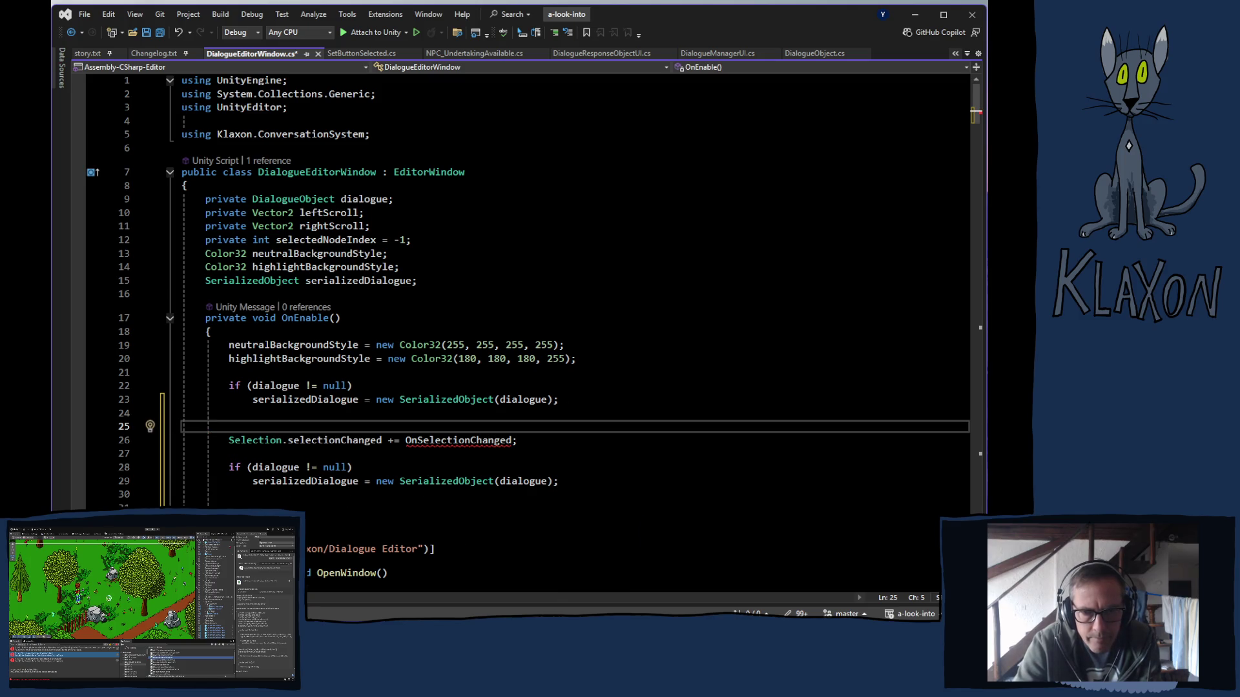
{"action": "left_click", "coordinate": [244, 503]}
{"action": "key", "text": "BackSpace"}
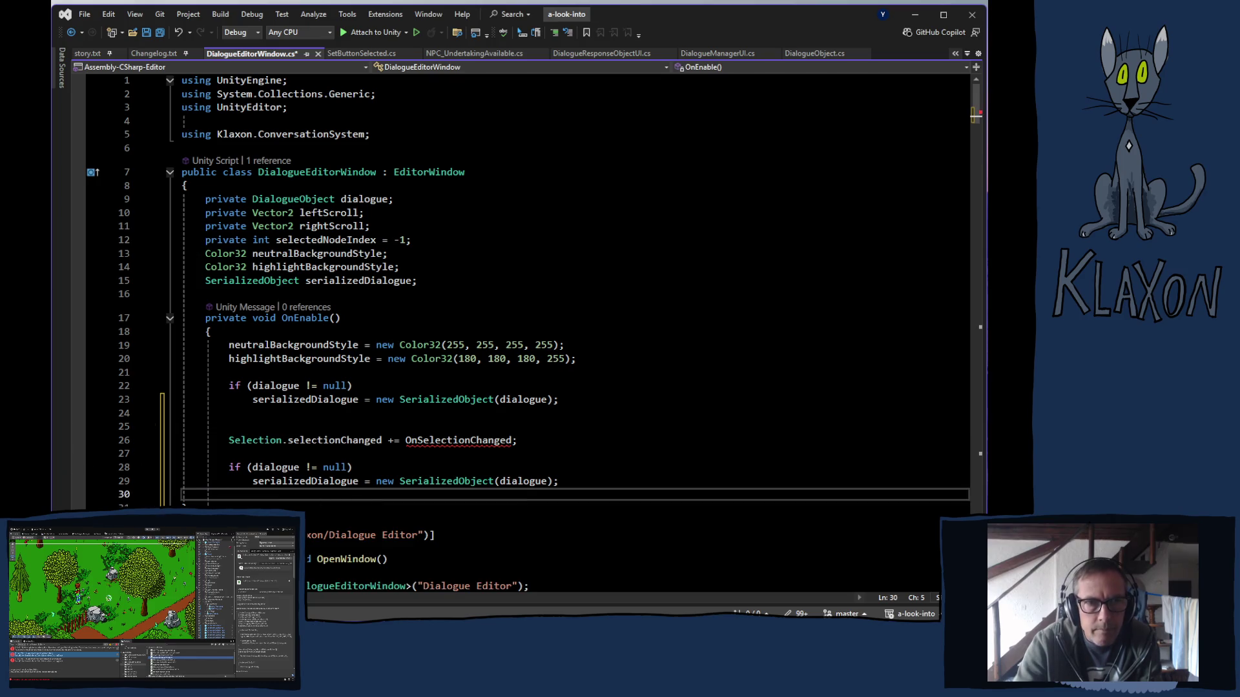
{"action": "key", "text": "alt+Tab"}
{"action": "left_click", "coordinate": [206, 65]}
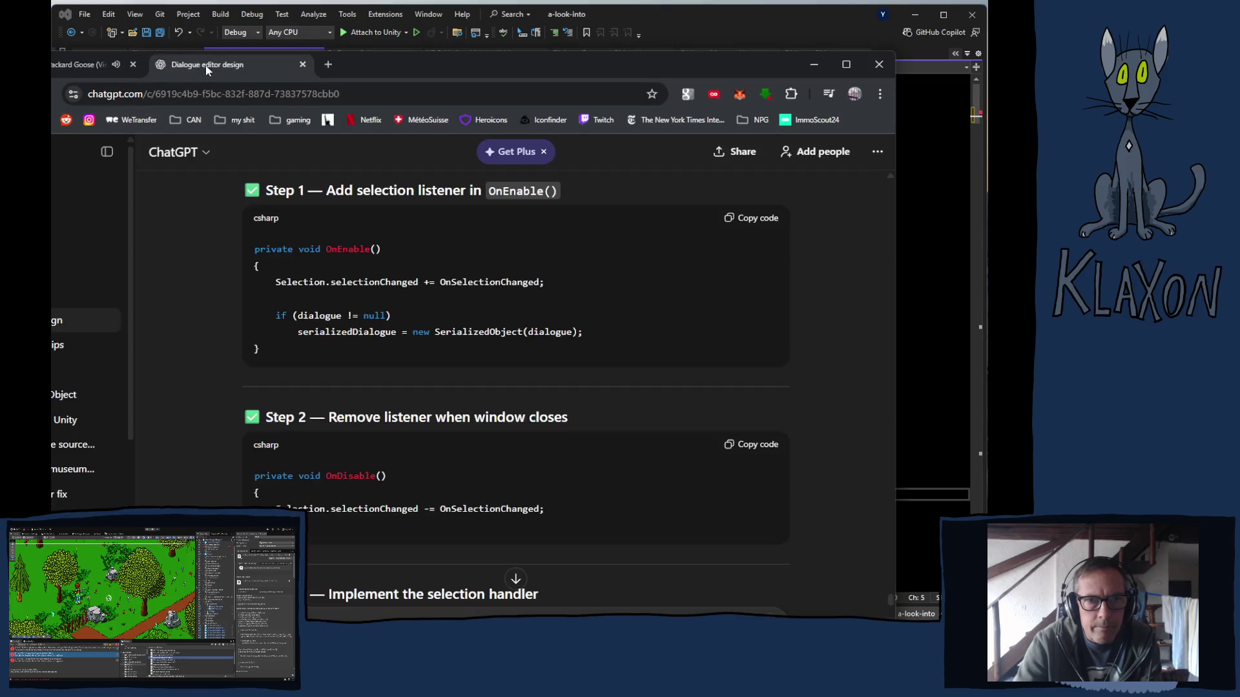
Paste ChatGPT's Step 2 OnDisable method after OnEnable and indent OnEnable's closing brace.
{"action": "left_click", "coordinate": [757, 444]}
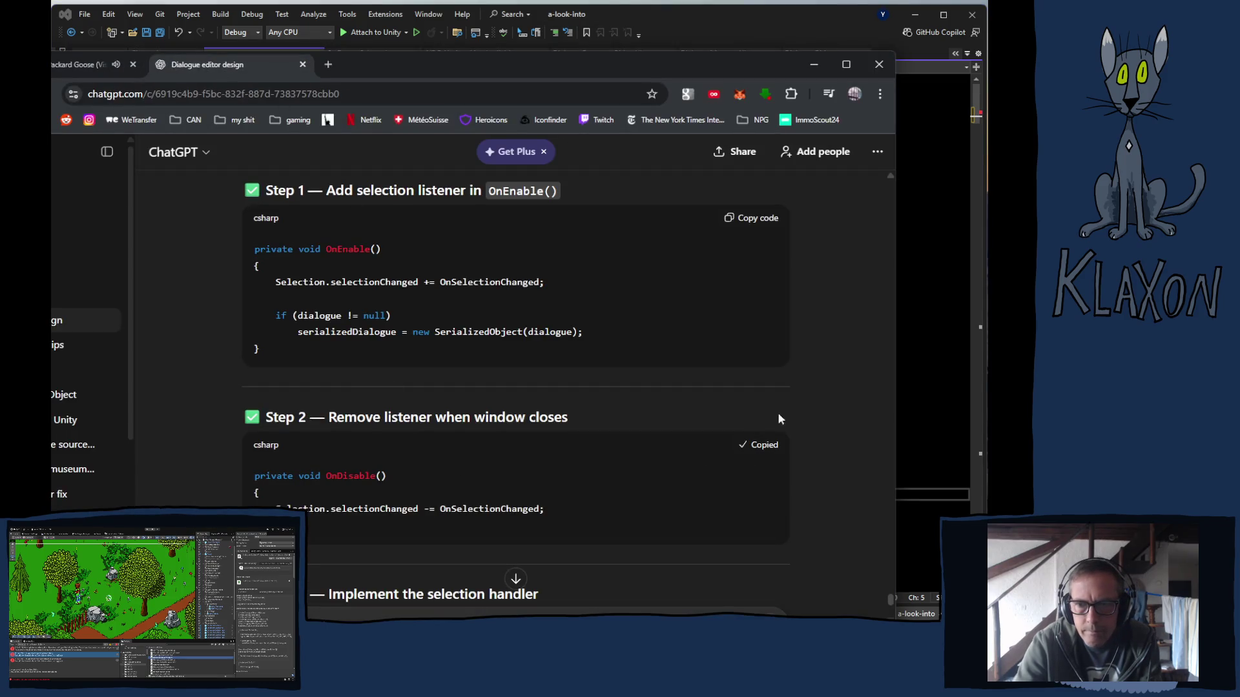
{"action": "left_click", "coordinate": [776, 21]}
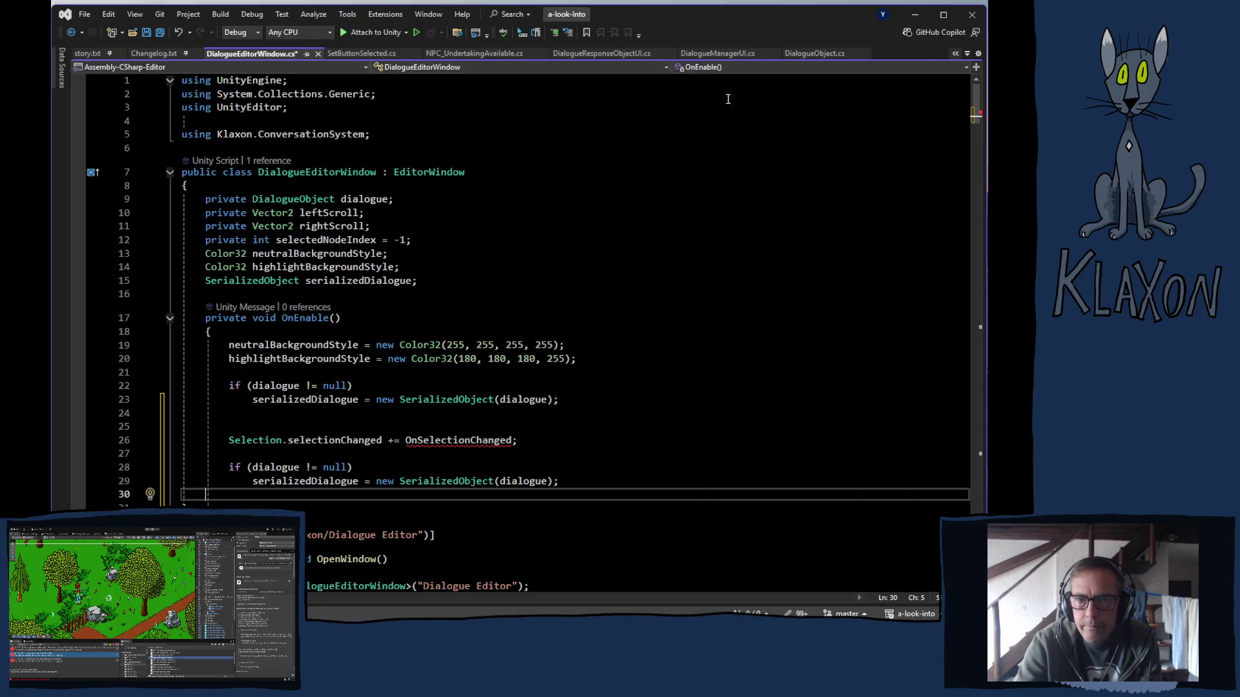
{"action": "left_click", "coordinate": [210, 505]}
{"action": "key", "text": "Return"}
{"action": "key", "text": "ctrl+v"}
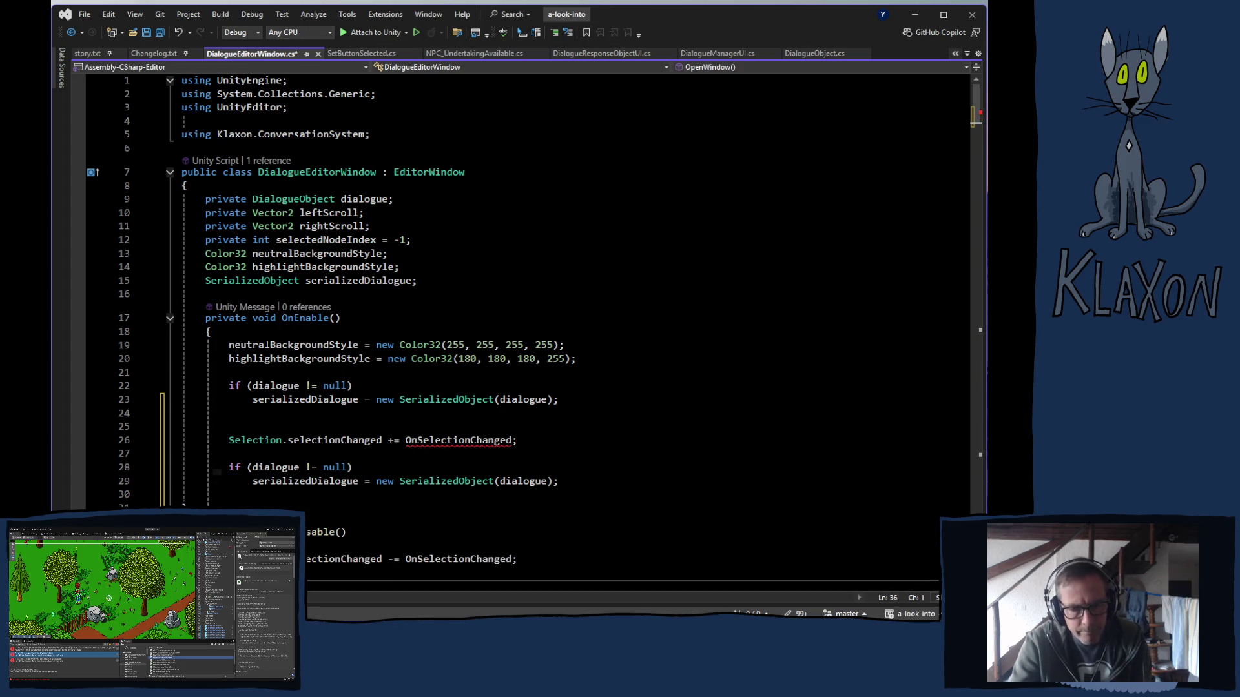
{"action": "scroll", "coordinate": [407, 470], "scroll_direction": "down", "scroll_amount": 1}
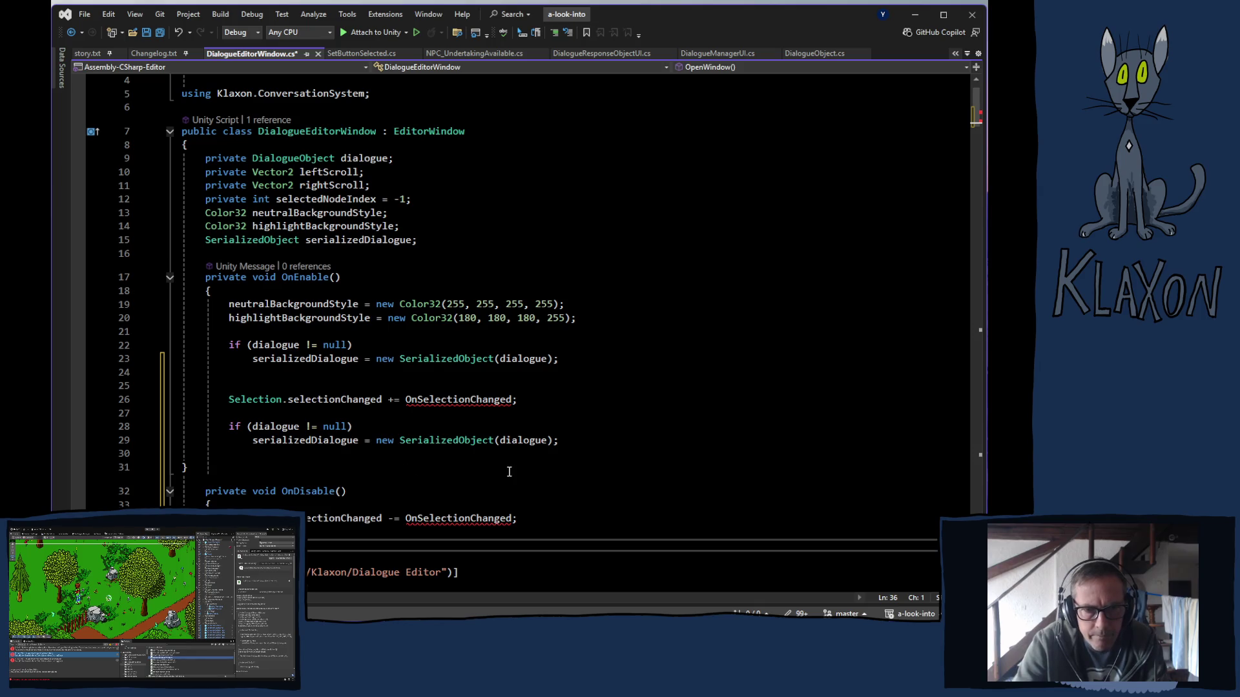
{"action": "scroll", "coordinate": [509, 472], "scroll_direction": "down", "scroll_amount": 1}
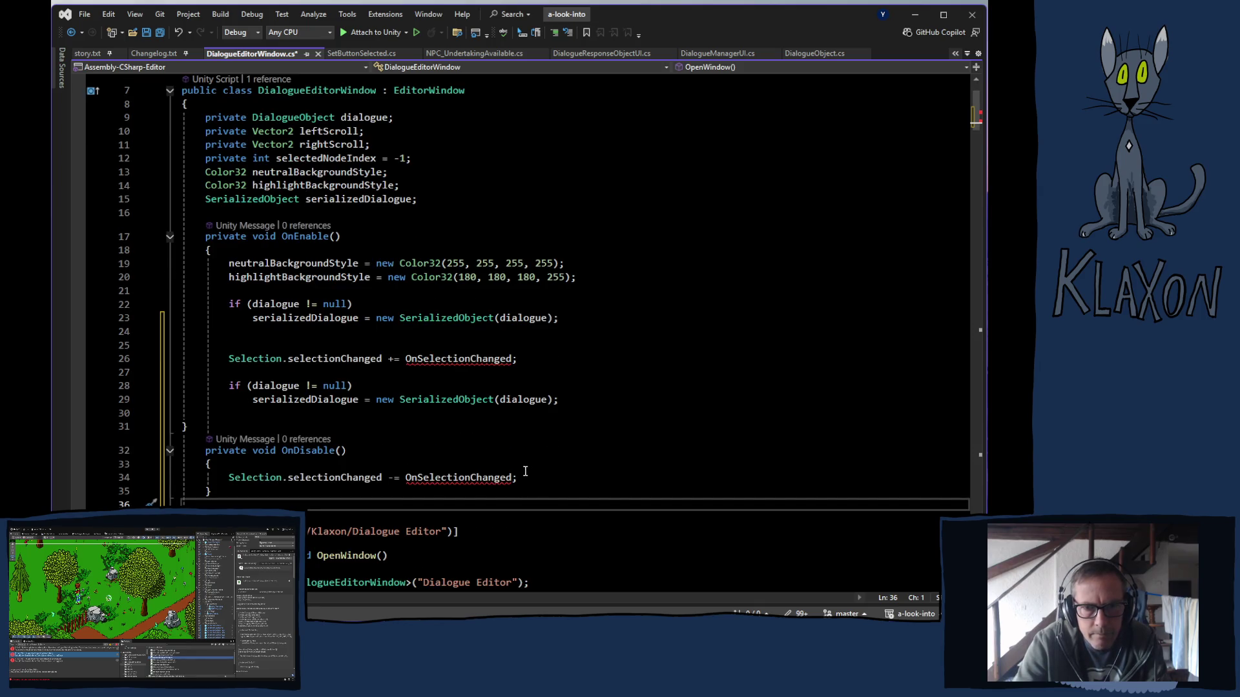
{"action": "left_click", "coordinate": [184, 426]}
{"action": "key", "text": "Tab"}
{"action": "scroll", "coordinate": [348, 516], "scroll_direction": "down", "scroll_amount": 1}
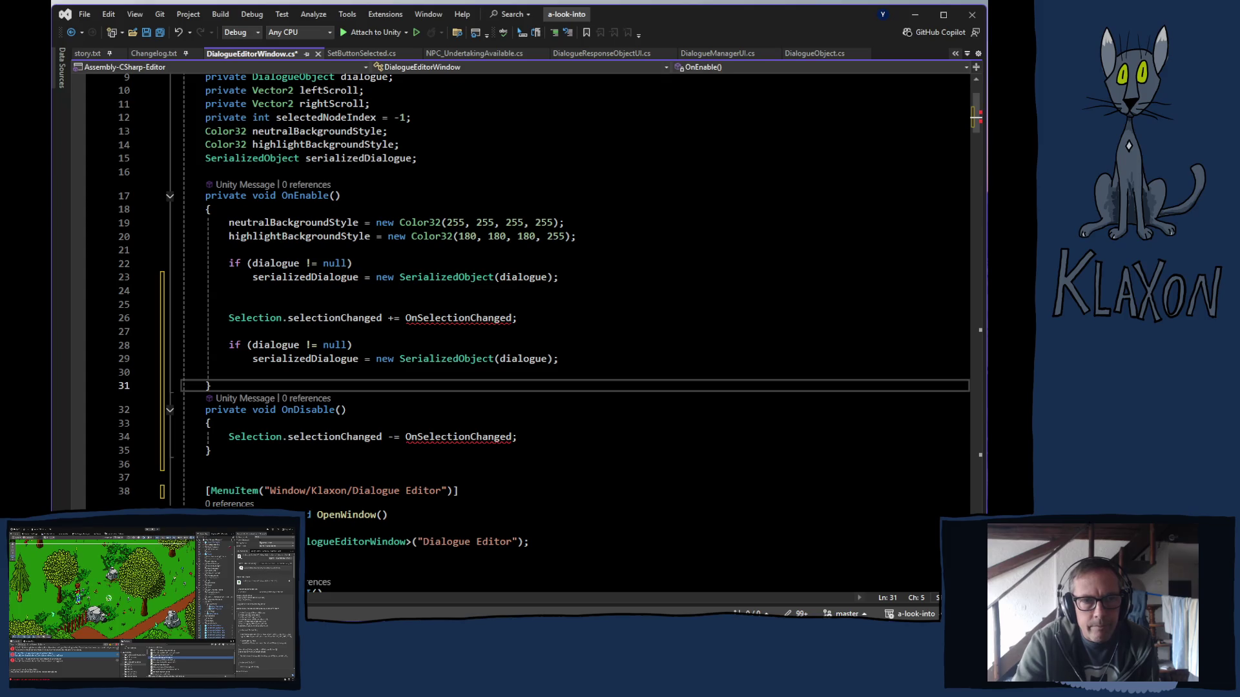
Paste the Step 3 OnSelectionChanged handler after OnDisable and save the script.
{"action": "key", "text": "alt+Tab"}
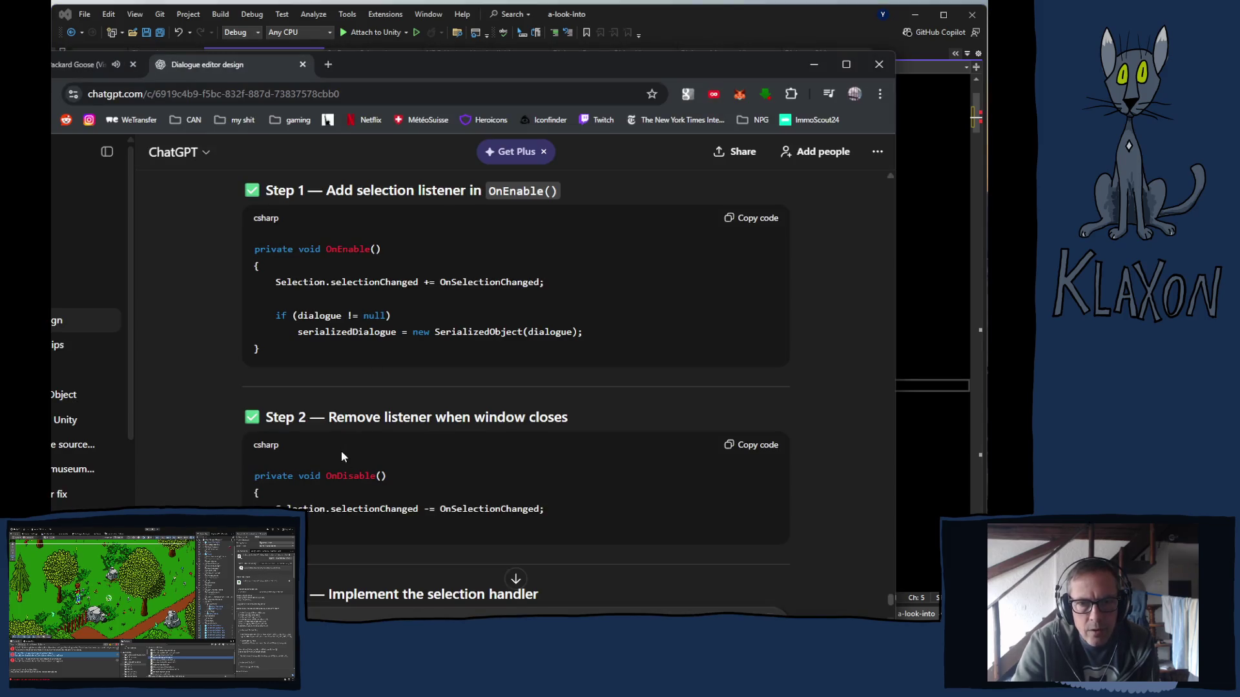
{"action": "scroll", "coordinate": [343, 456], "scroll_direction": "down", "scroll_amount": 5}
{"action": "left_click", "coordinate": [761, 278]}
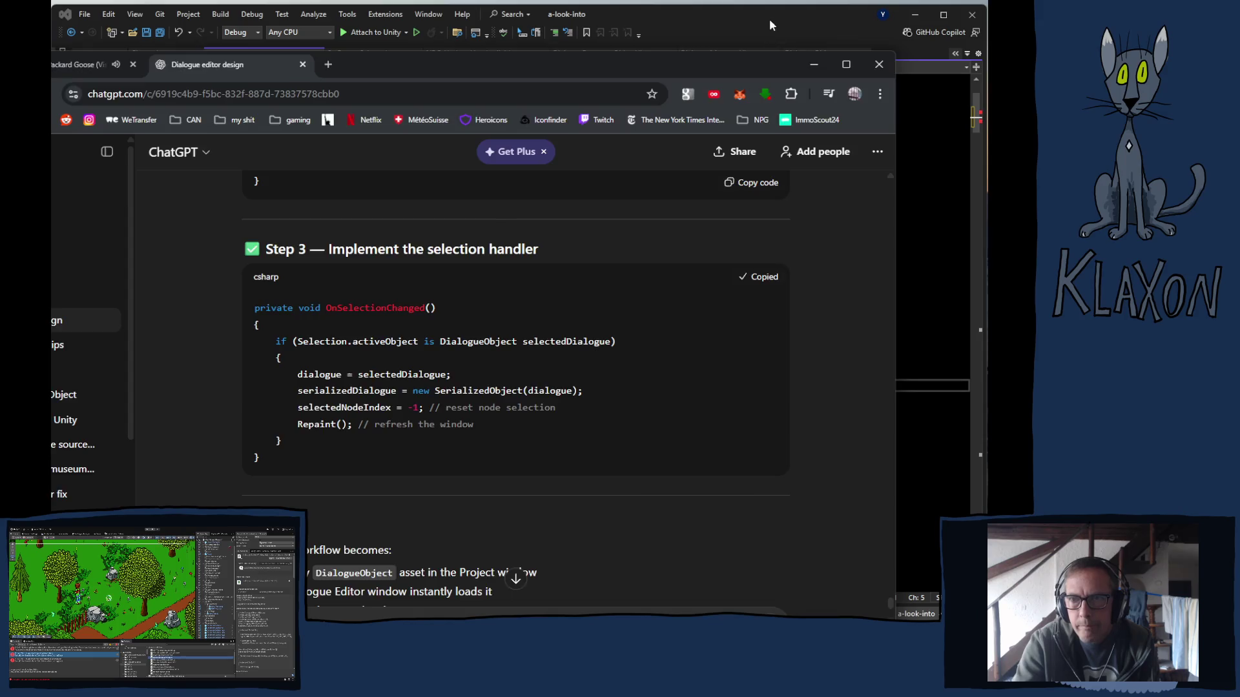
{"action": "left_click", "coordinate": [769, 18]}
{"action": "left_click", "coordinate": [237, 454]}
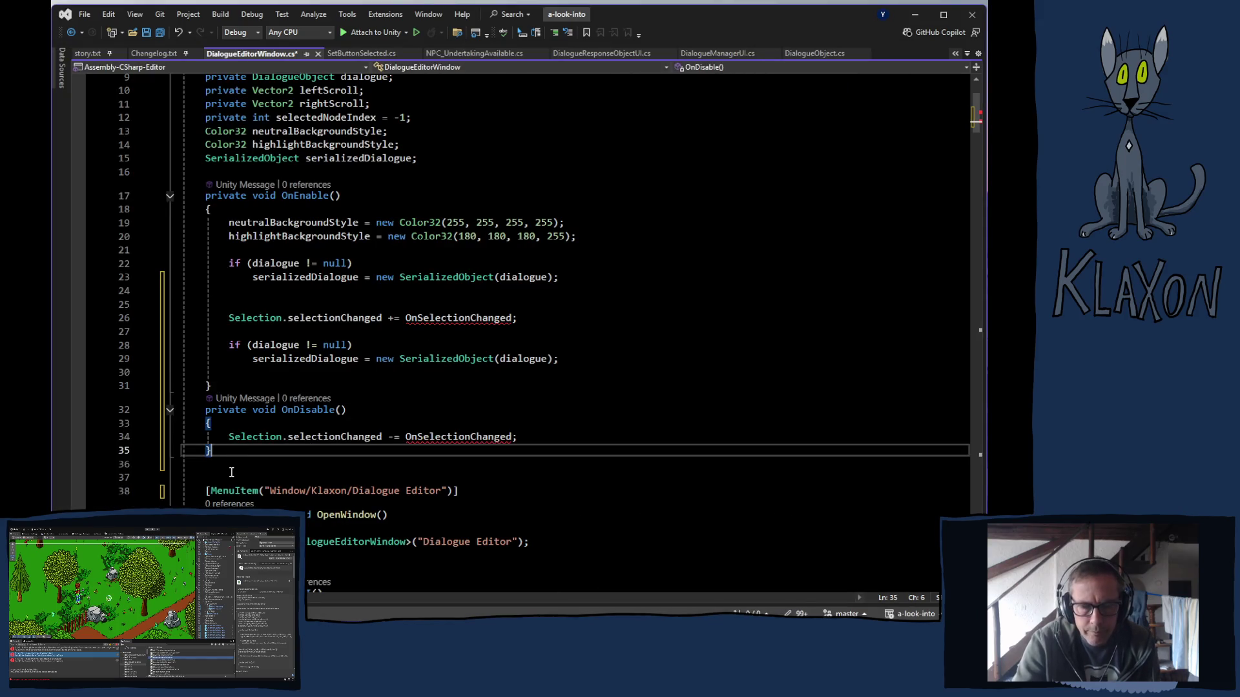
{"action": "key", "text": "Return"}
{"action": "key", "text": "ctrl+v"}
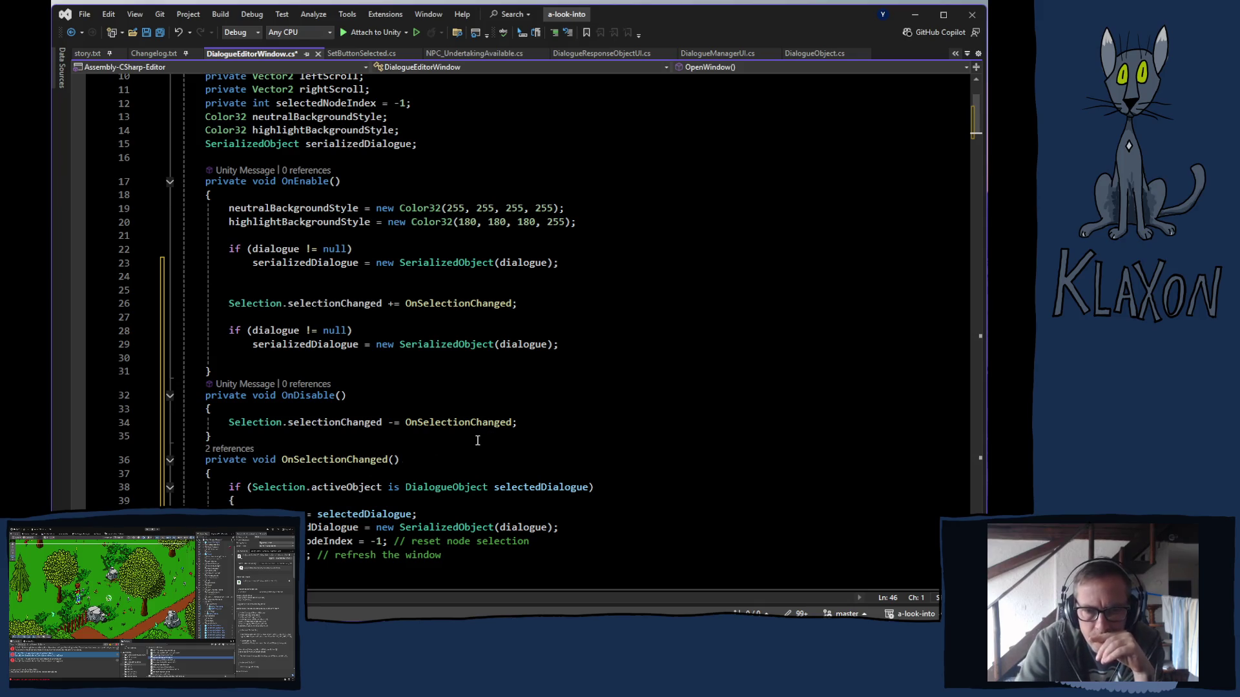
{"action": "scroll", "coordinate": [480, 440], "scroll_direction": "down", "scroll_amount": 2}
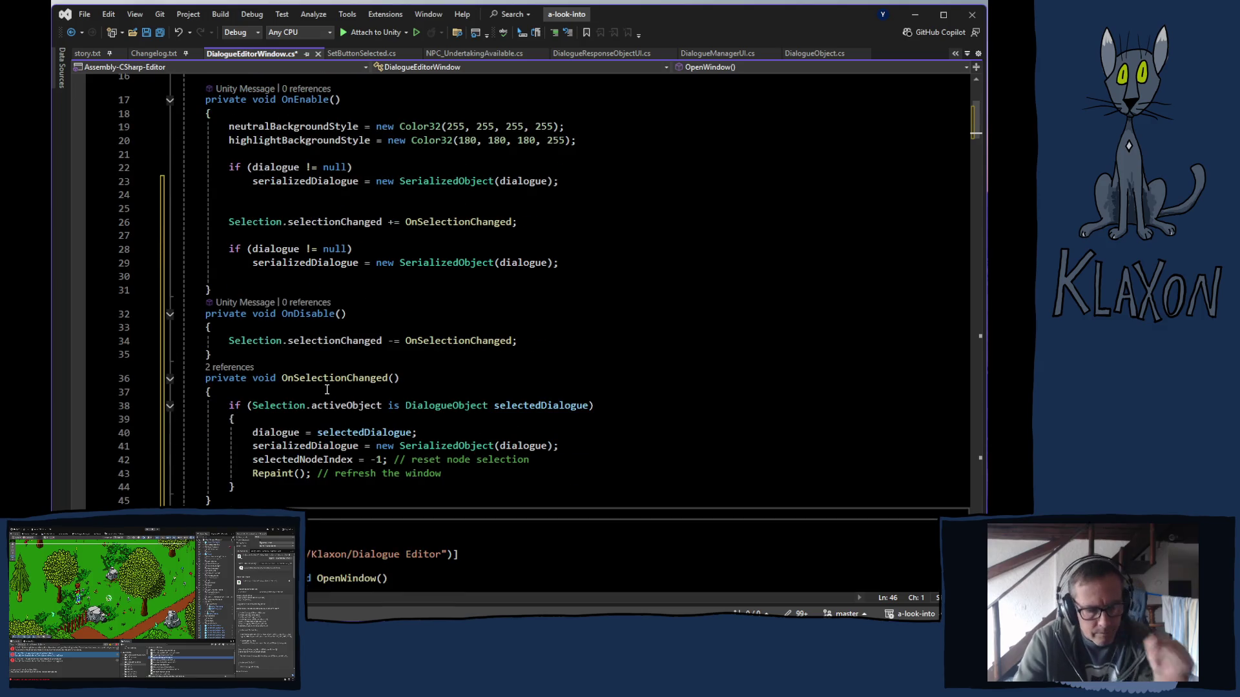
{"action": "key", "text": "ctrl+s"}
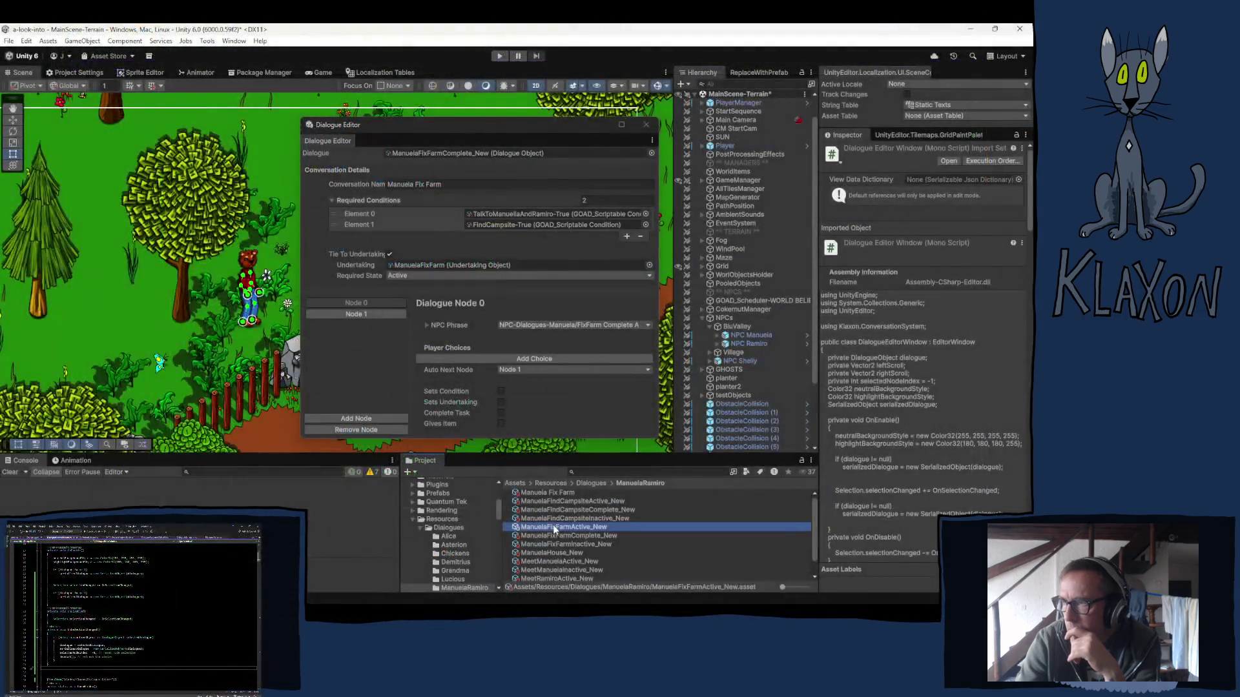
Select ManuelaFixFarmComplete_New and ManuelaFixFarmInactive_New to check the editor follows the selection.
{"action": "left_click", "coordinate": [552, 536]}
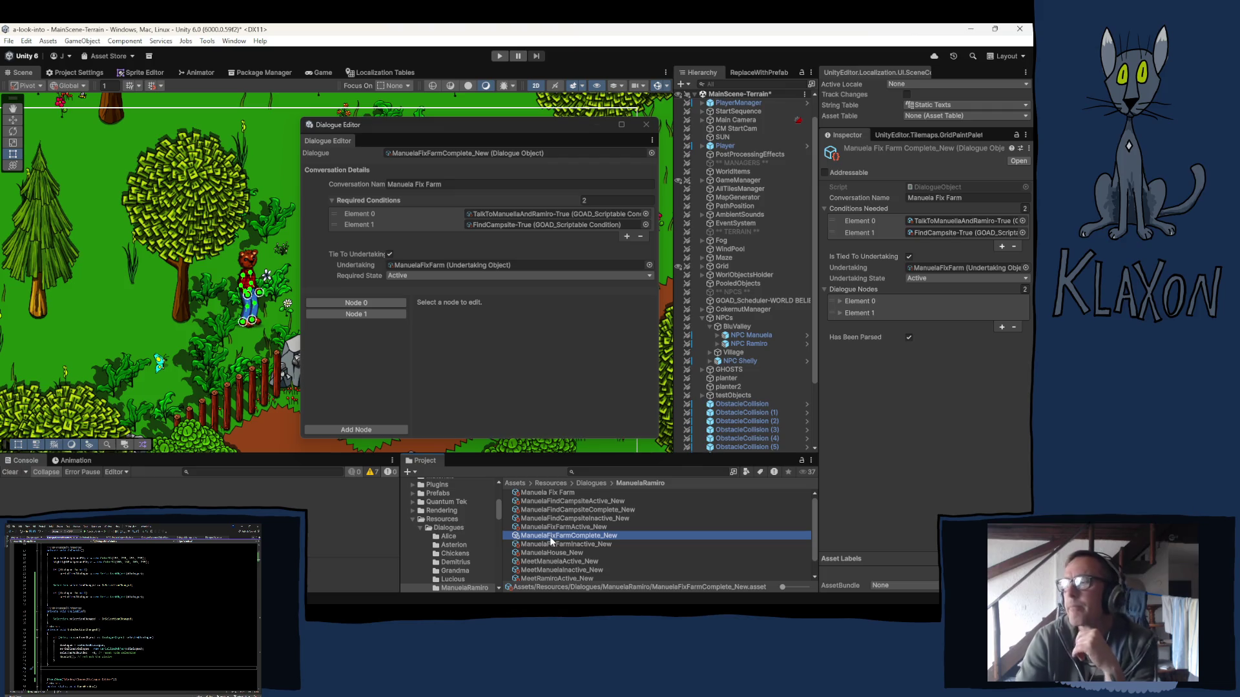
{"action": "left_click", "coordinate": [549, 546]}
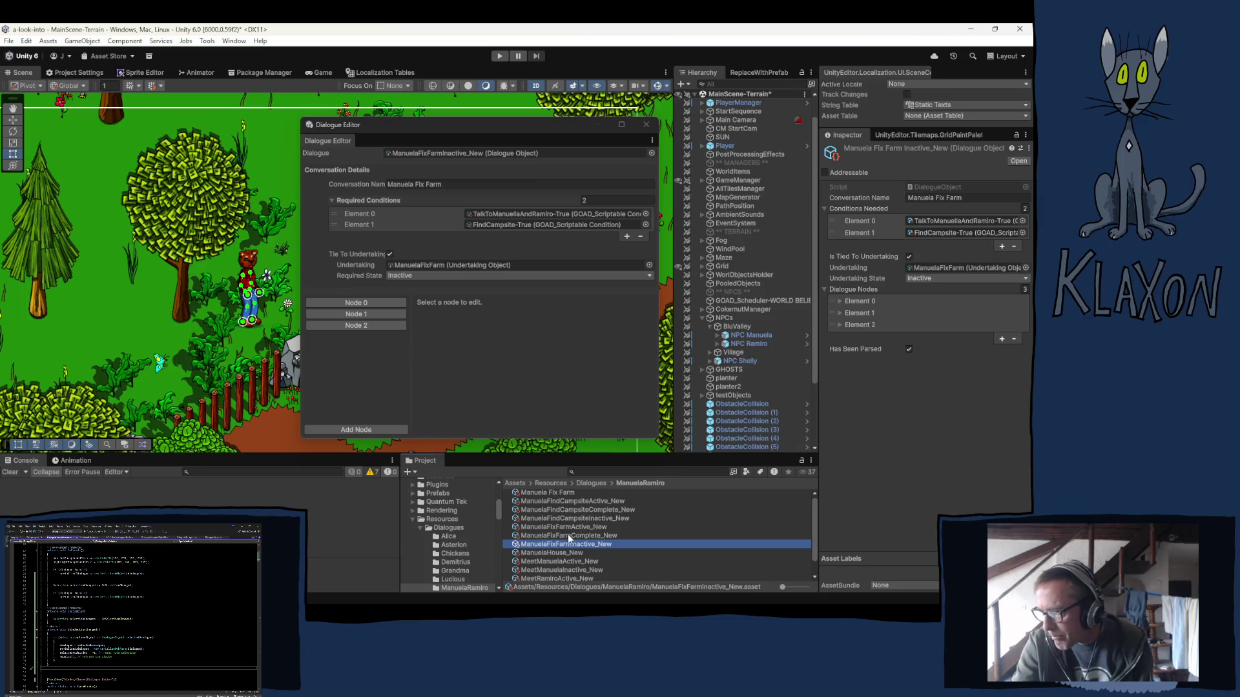
{"action": "left_click", "coordinate": [568, 536]}
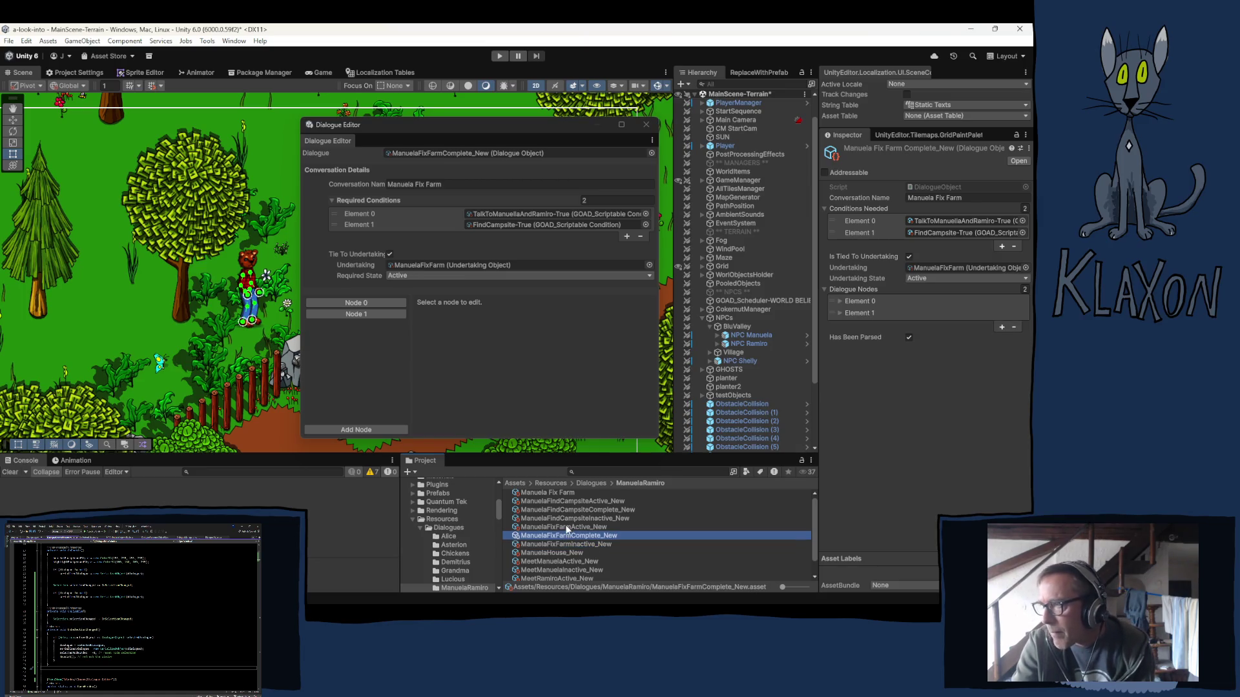
Set ManuelaFixFarmComplete_New's required undertaking state to Complete and review Nodes 0 and 1.
{"action": "left_click", "coordinate": [422, 278]}
{"action": "left_click", "coordinate": [418, 312]}
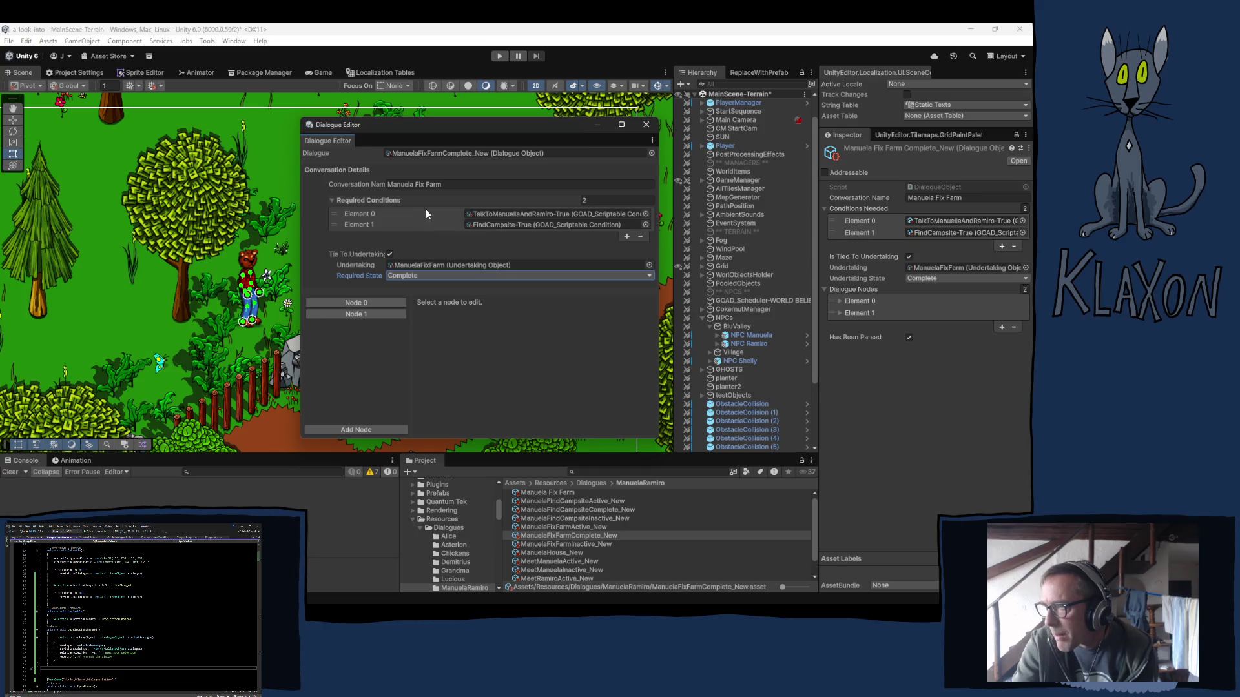
{"action": "left_click", "coordinate": [354, 302]}
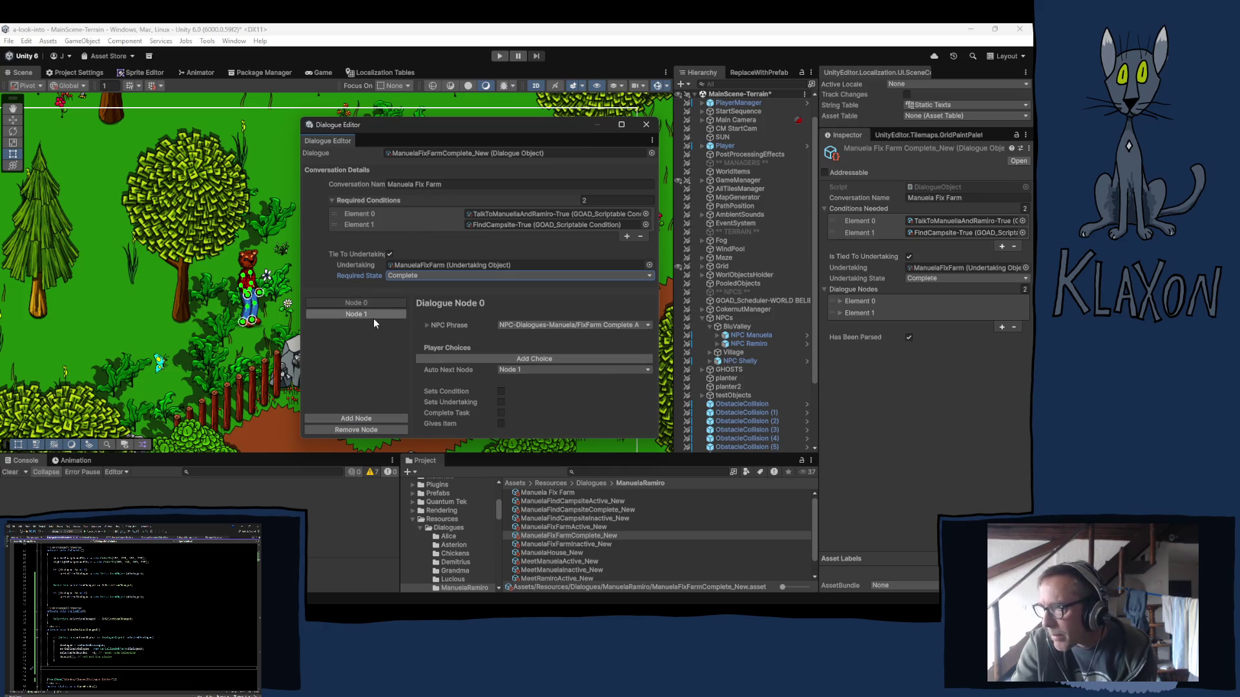
{"action": "left_click", "coordinate": [367, 316]}
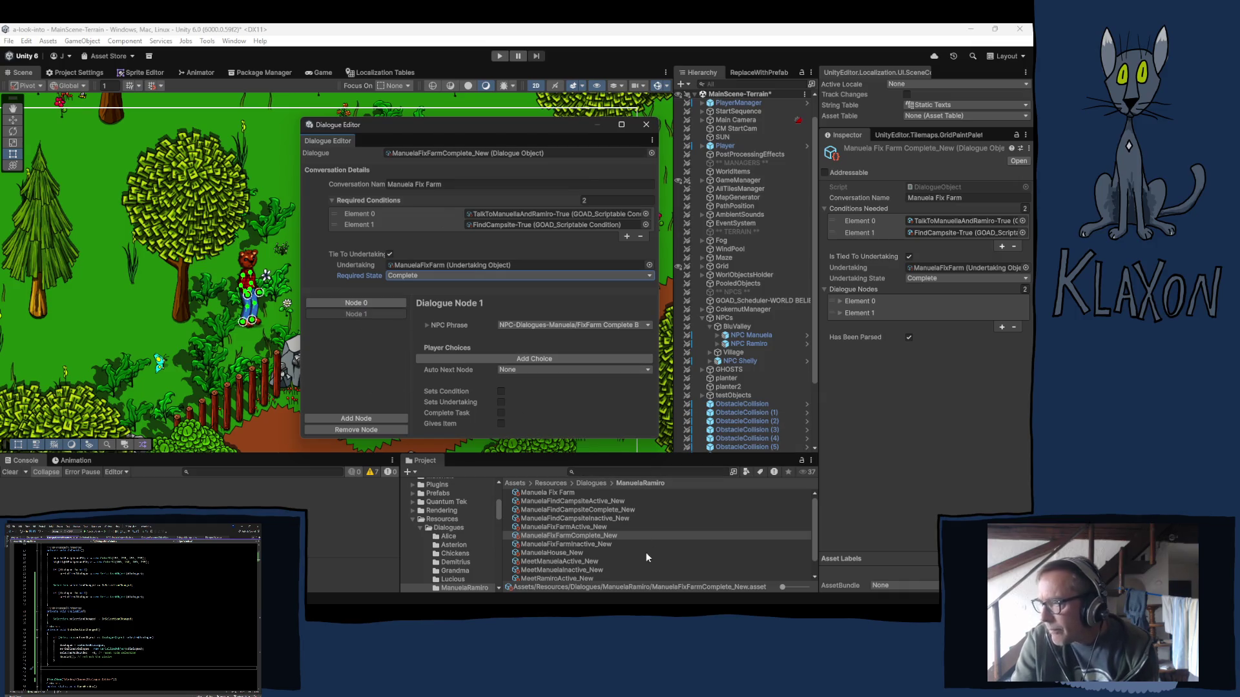
Load ManuelaFixFarmInactive_New, check its nodes, then select ManuelaFixFarmActive_New.
{"action": "left_click", "coordinate": [553, 543]}
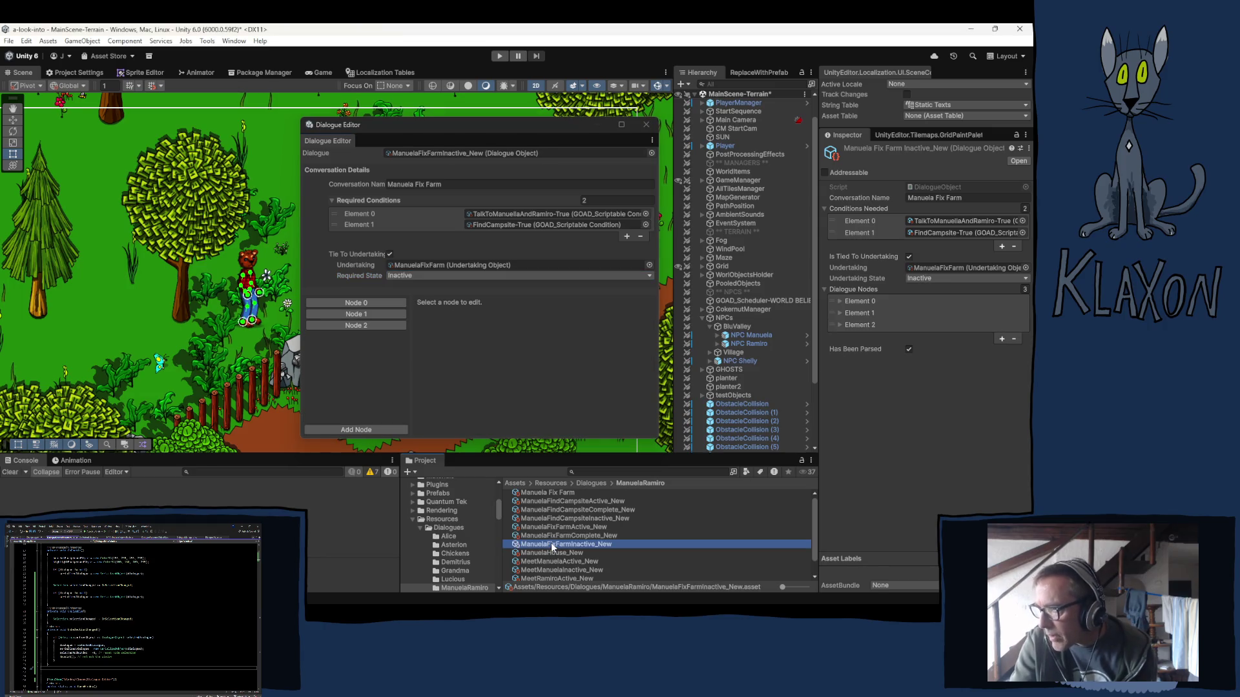
{"action": "left_click", "coordinate": [362, 303]}
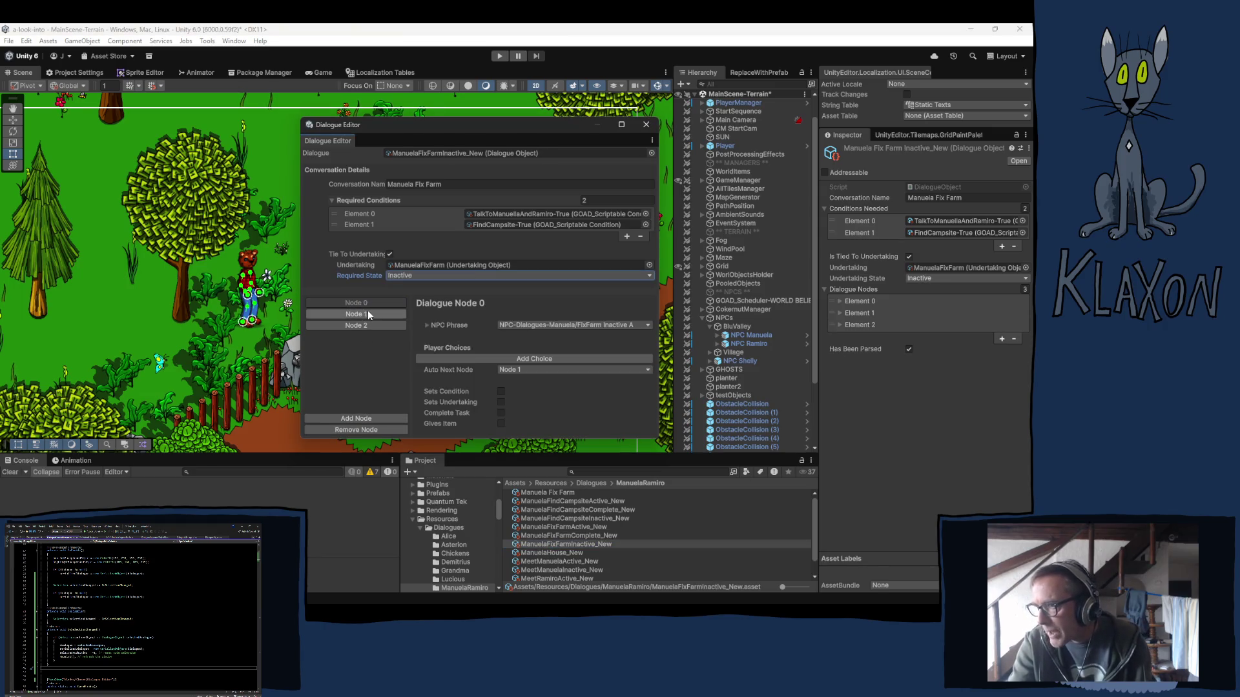
{"action": "left_click", "coordinate": [363, 314]}
{"action": "left_click", "coordinate": [370, 302]}
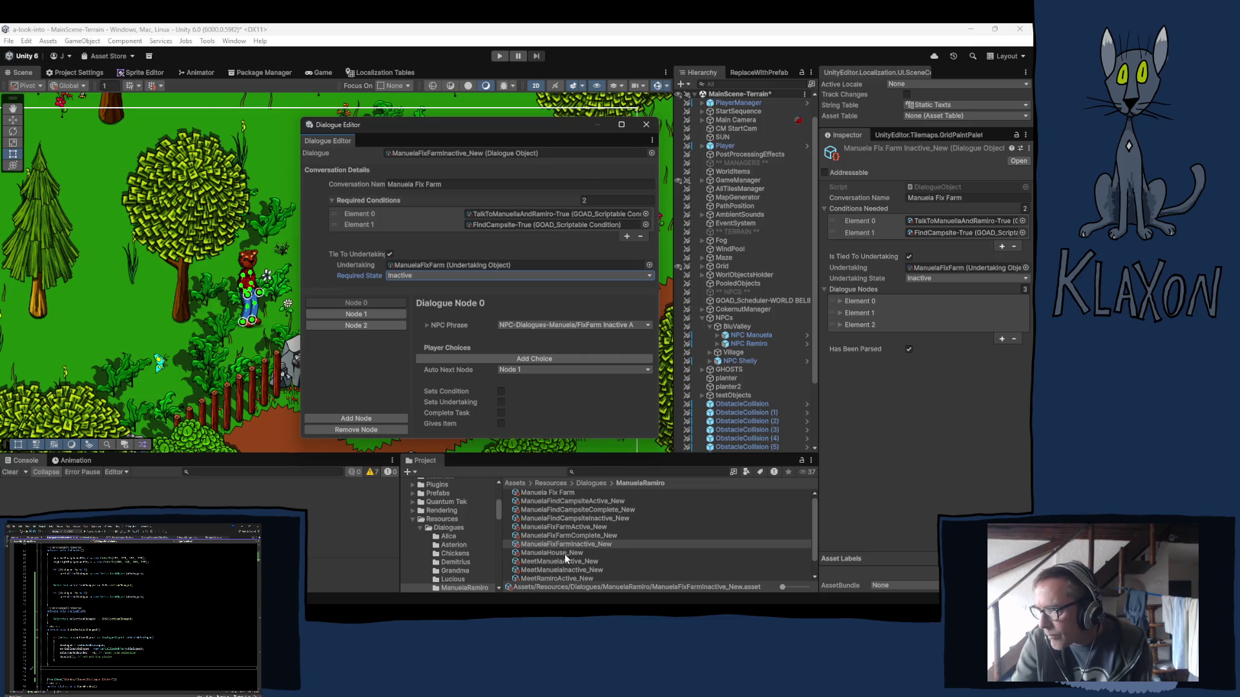
{"action": "left_click", "coordinate": [567, 528]}
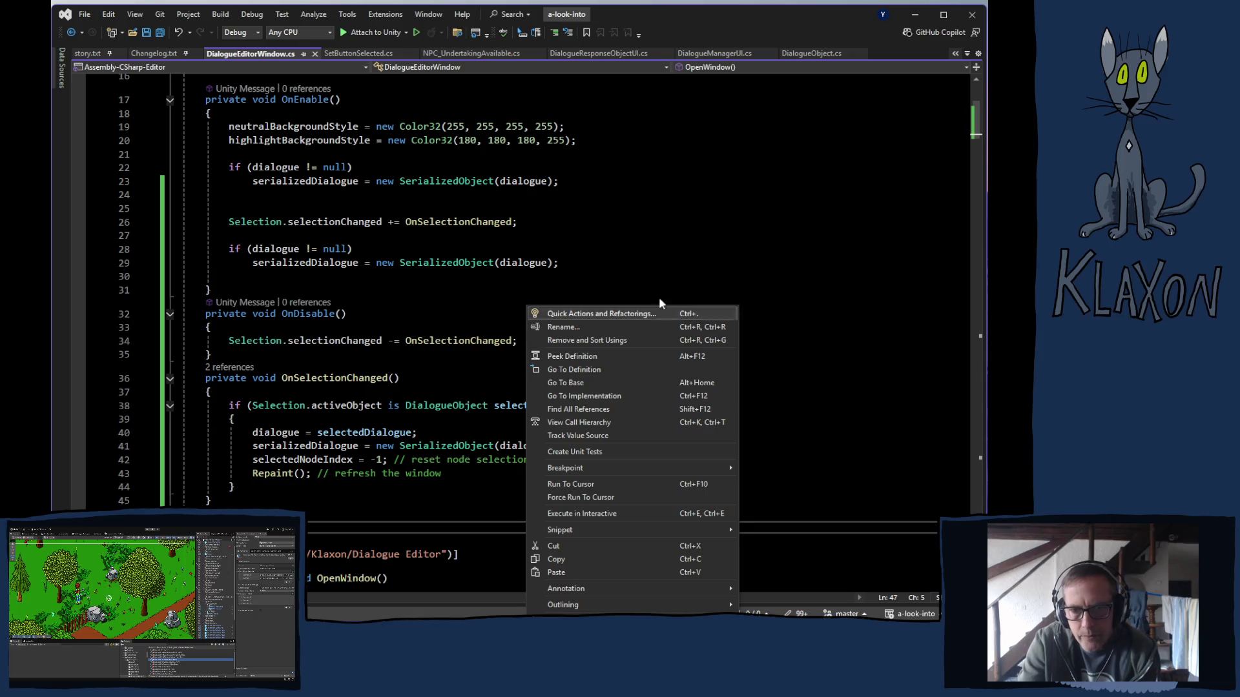
Delete the duplicate null check in OnEnable and cut the Selection.selectionChanged subscription.
{"action": "left_click", "coordinate": [781, 18]}
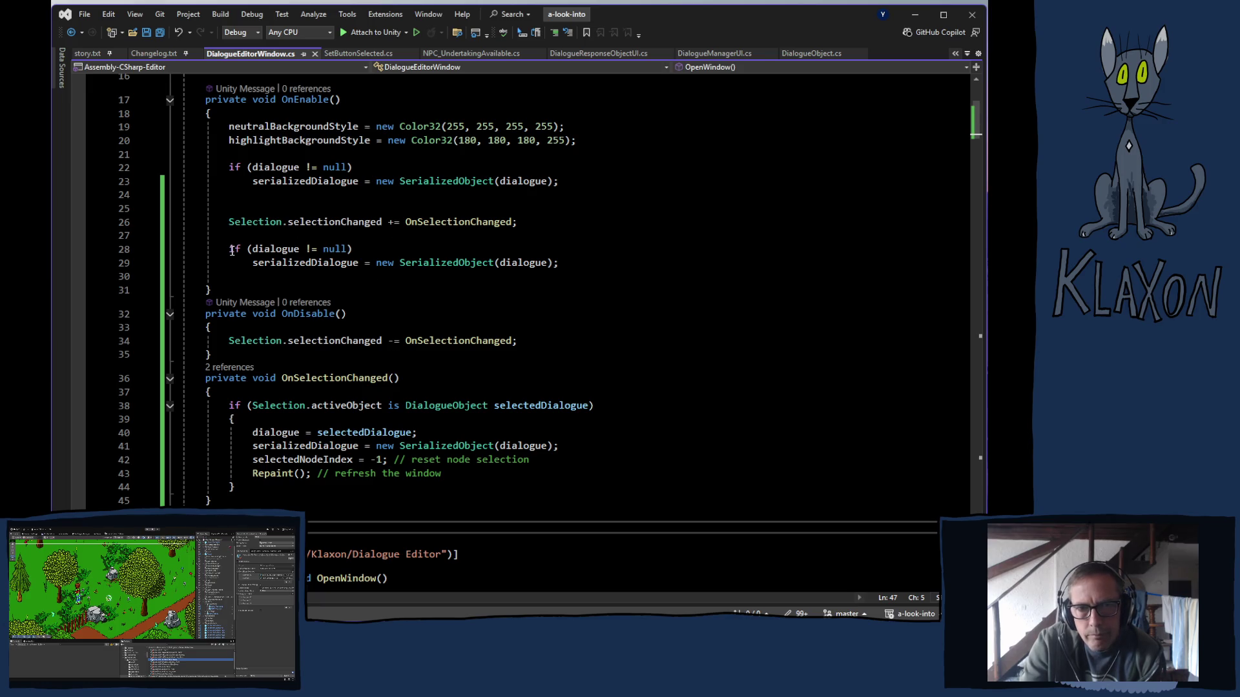
{"action": "mouse_move", "coordinate": [229, 248]}
{"action": "left_mouse_down"}
{"action": "mouse_move", "coordinate": [459, 249]}
{"action": "mouse_move", "coordinate": [581, 265]}
{"action": "left_mouse_up"}
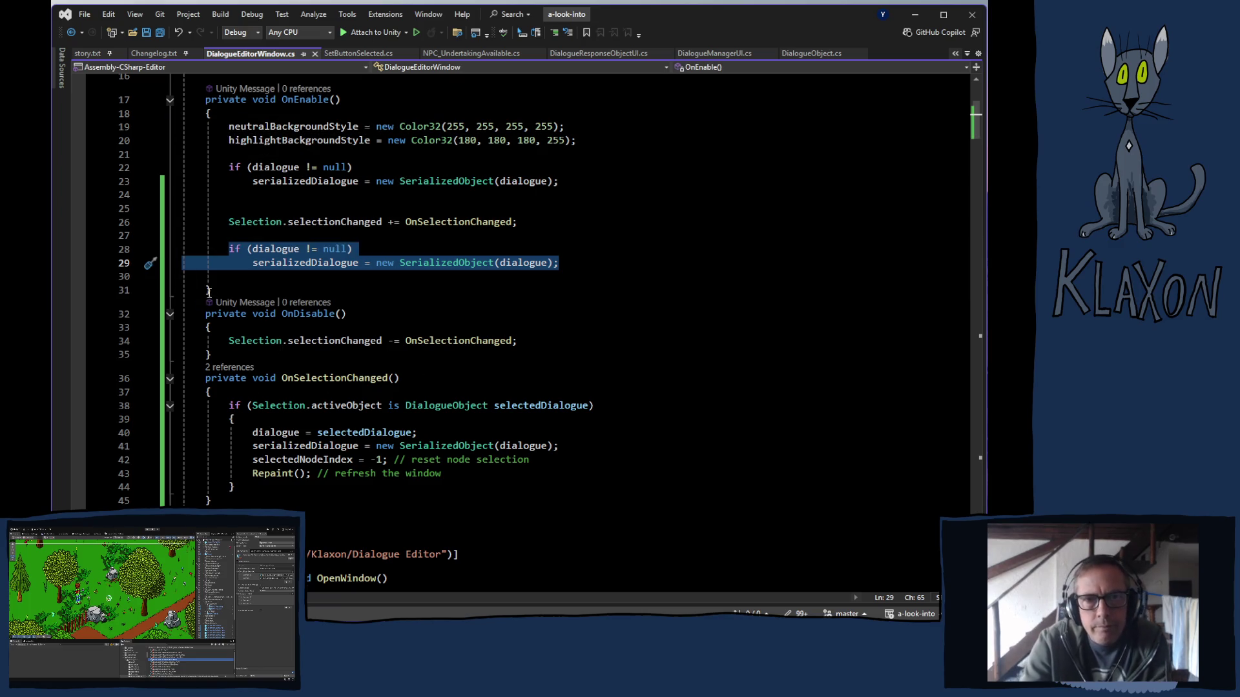
{"action": "key", "text": "Delete"}
{"action": "left_click", "coordinate": [491, 222]}
{"action": "left_click_drag", "start_coordinate": [491, 221], "coordinate": [520, 221]}
{"action": "key", "text": "ctrl+c"}
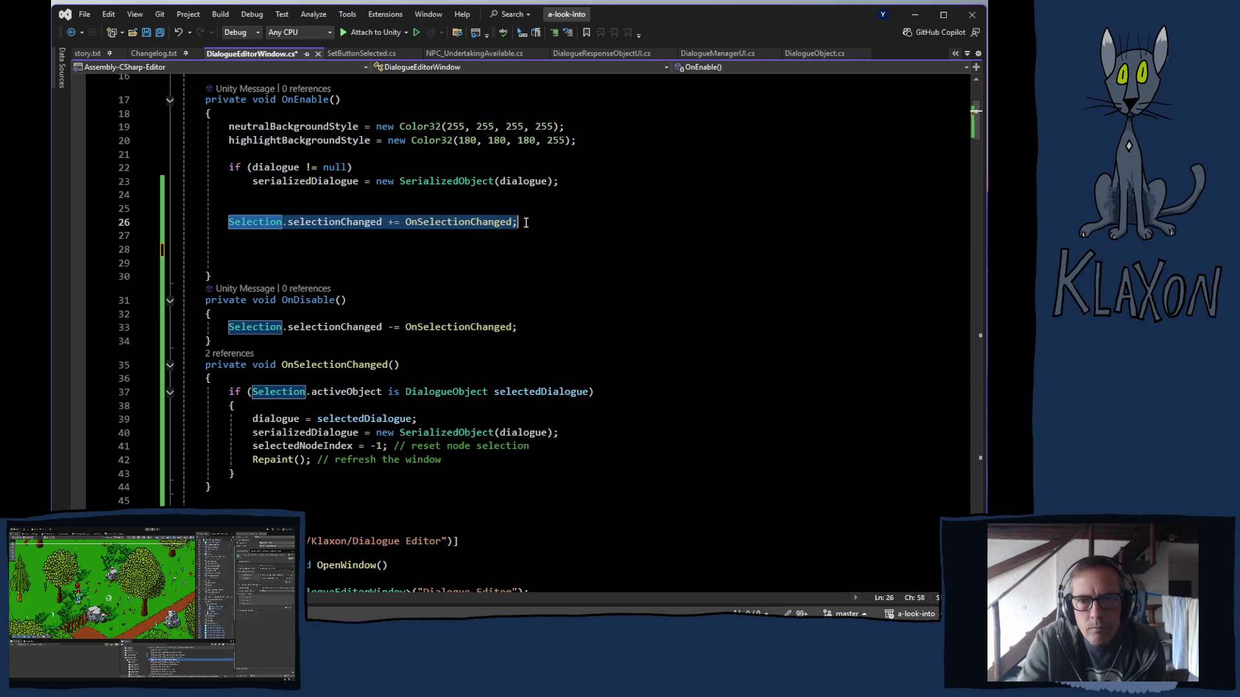
{"action": "key", "text": "Delete"}
Paste the subscription above the null check, delete leftover blank lines, and save.
{"action": "left_click", "coordinate": [323, 156]}
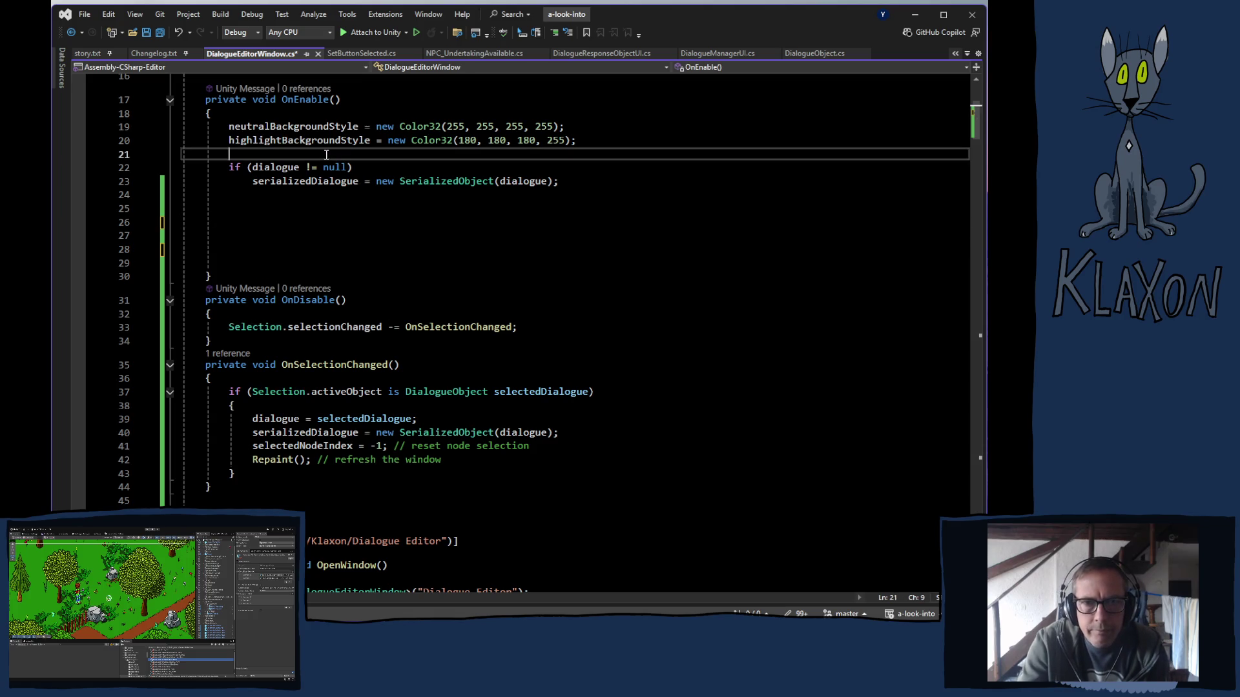
{"action": "key", "text": "Return"}
{"action": "key", "text": "ctrl+v"}
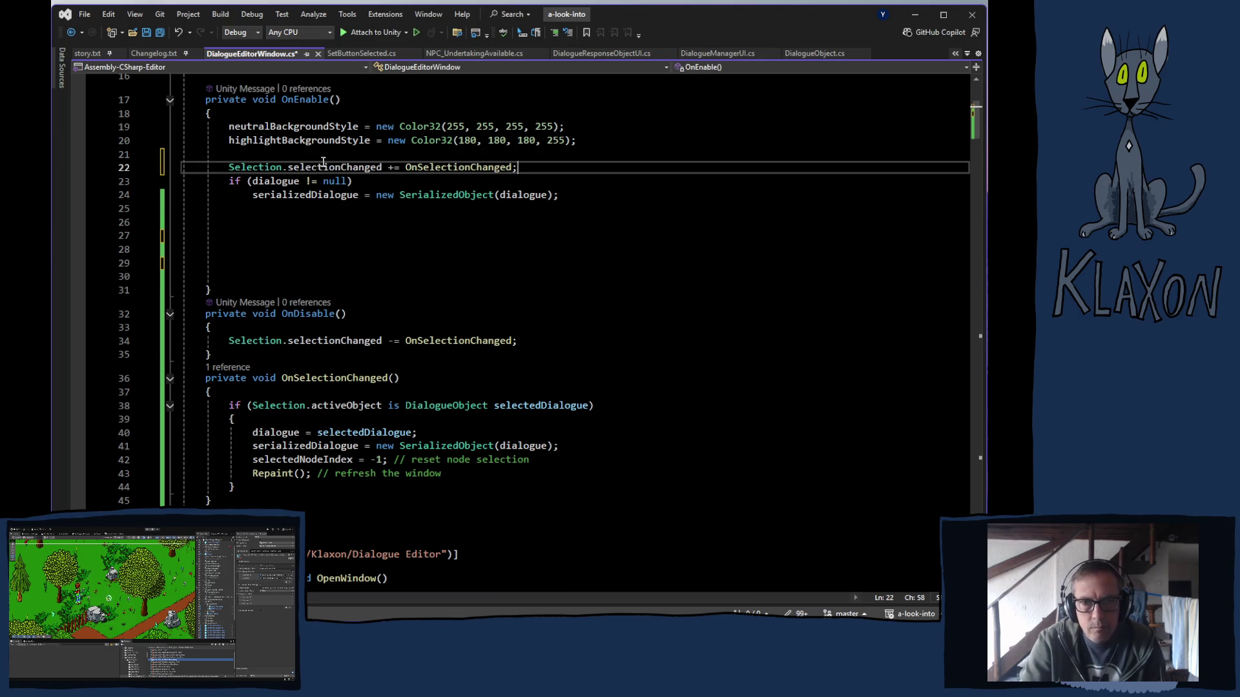
{"action": "key", "text": "Return"}
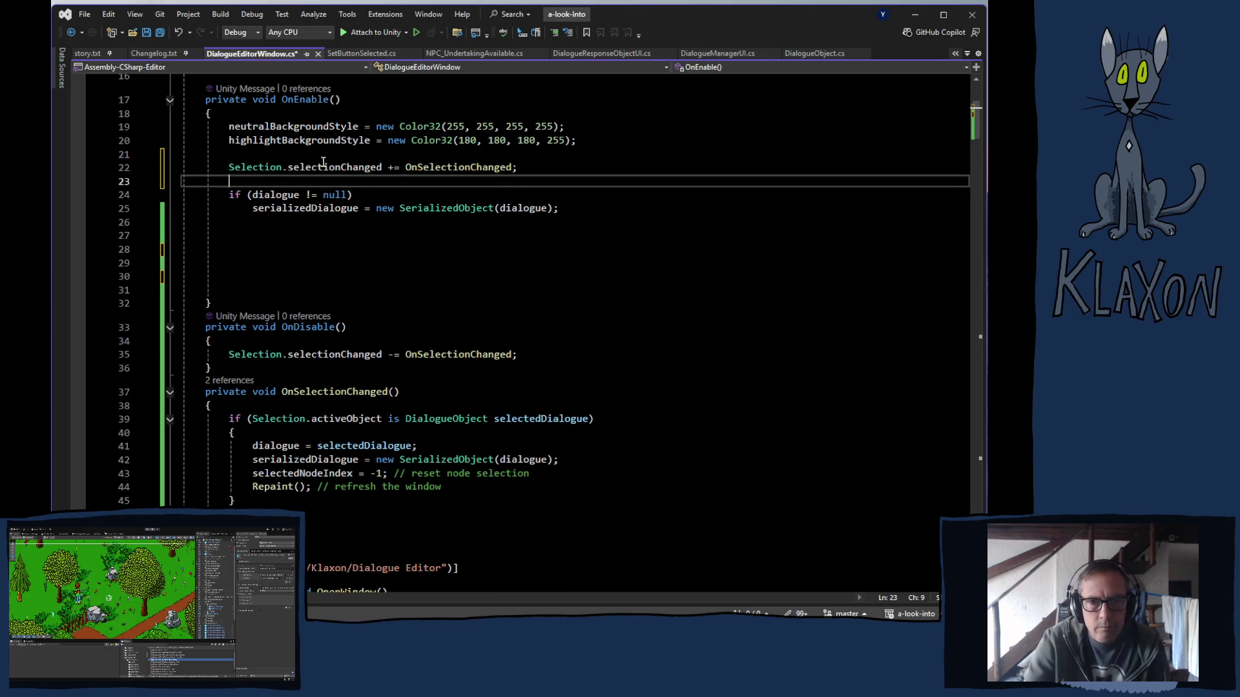
{"action": "left_click", "coordinate": [245, 226]}
{"action": "left_click", "coordinate": [277, 284], "text": "shift"}
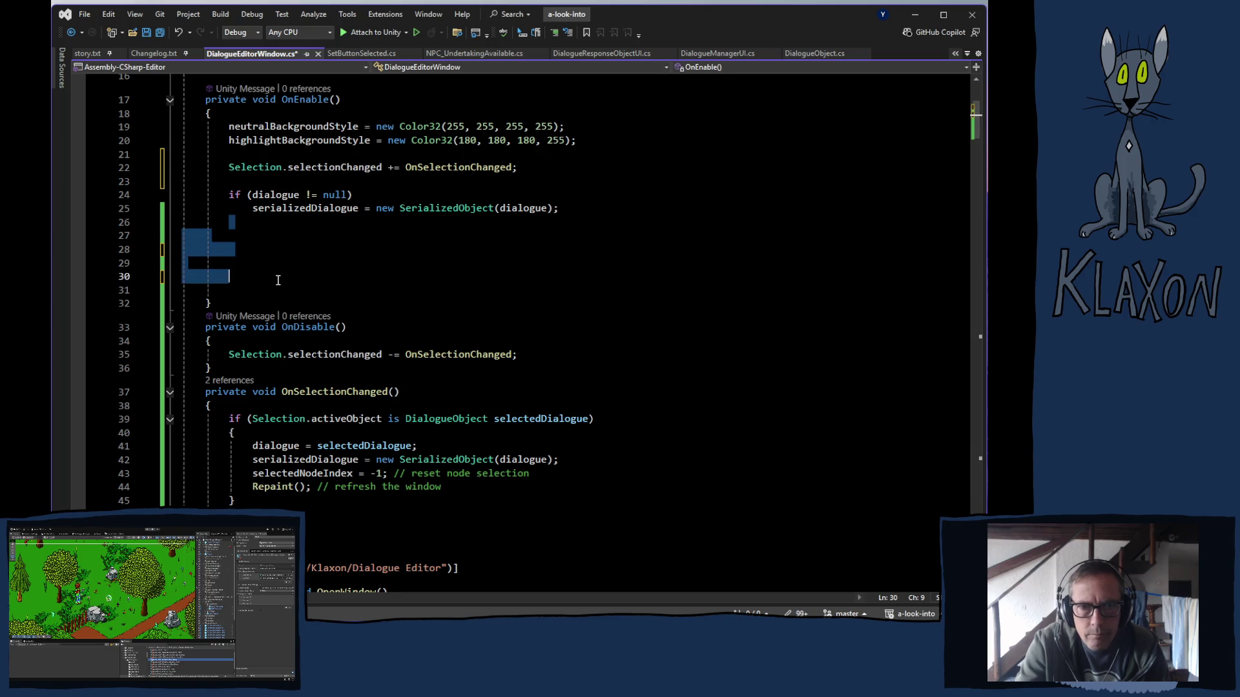
{"action": "key", "text": "Delete"}
{"action": "key", "text": "ctrl+s"}
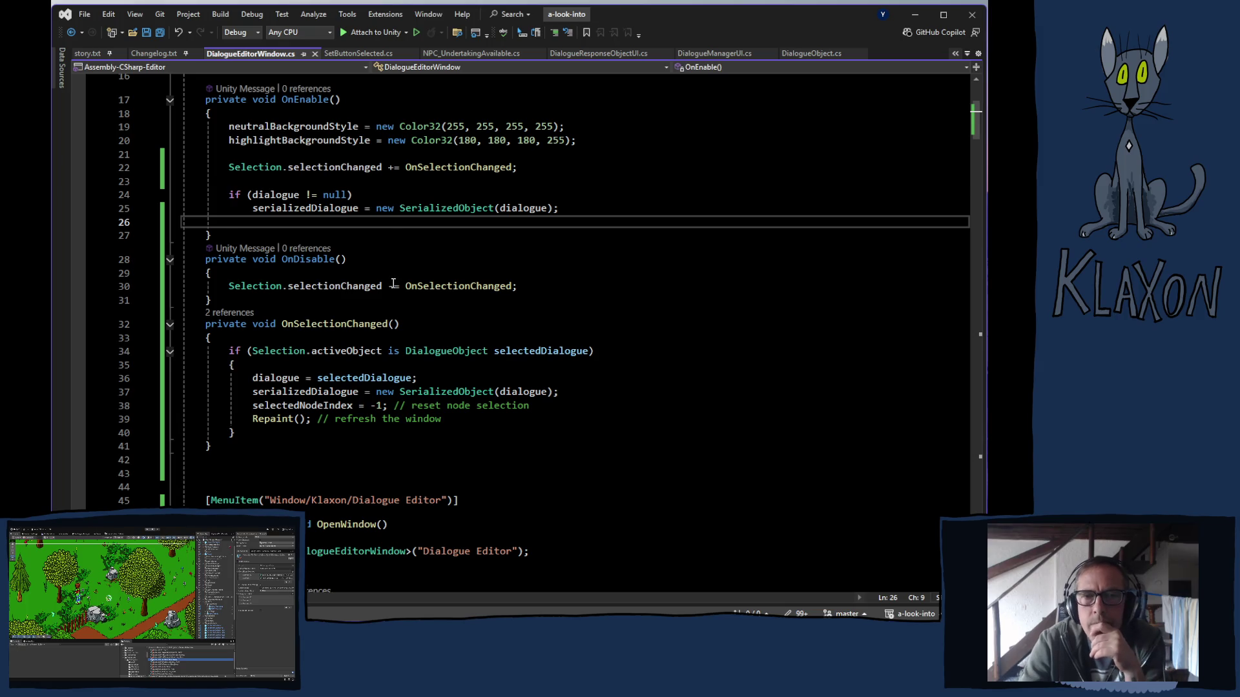
{"action": "mouse_move", "coordinate": [430, 285]}
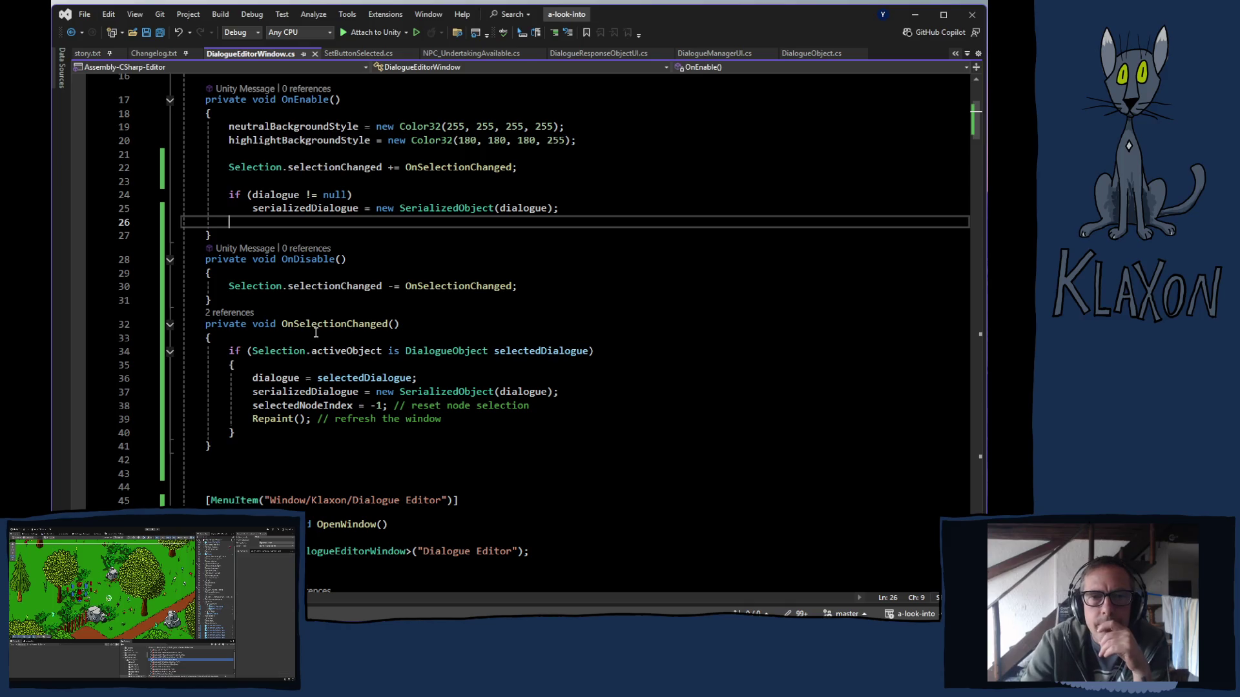
Select ManuelaFixFarmActive_New in Unity's Project panel and view its Node 0.
{"action": "left_click", "coordinate": [576, 520]}
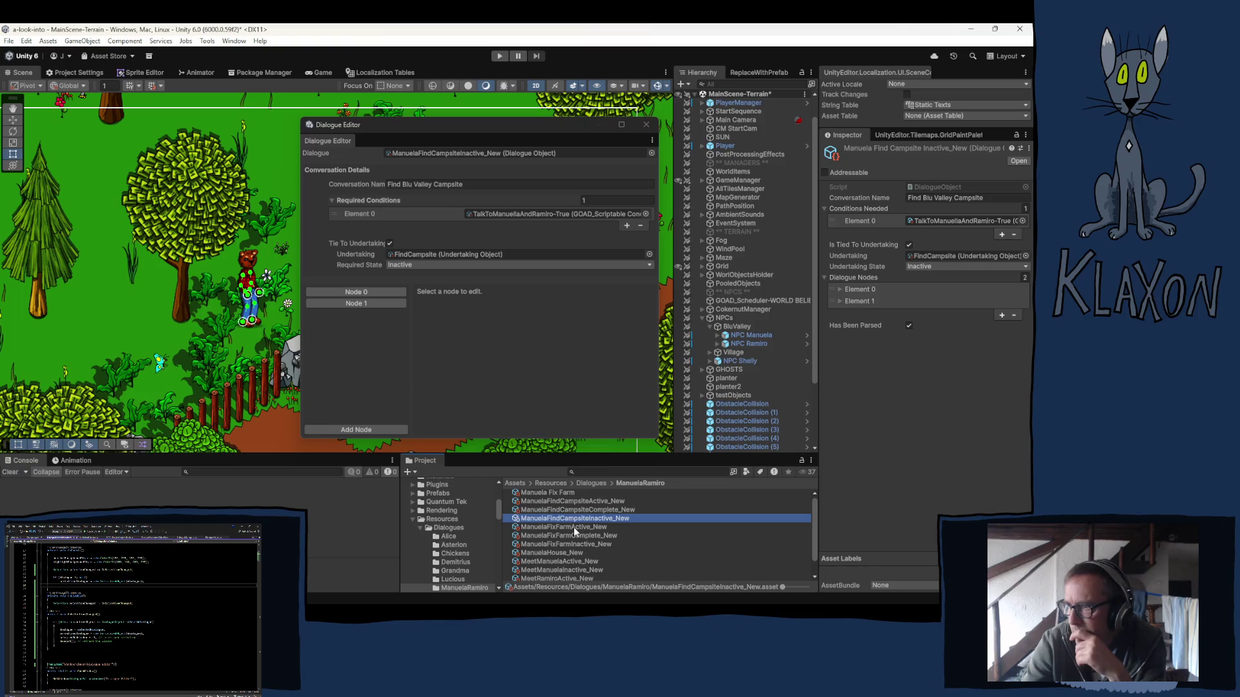
{"action": "left_click", "coordinate": [574, 528]}
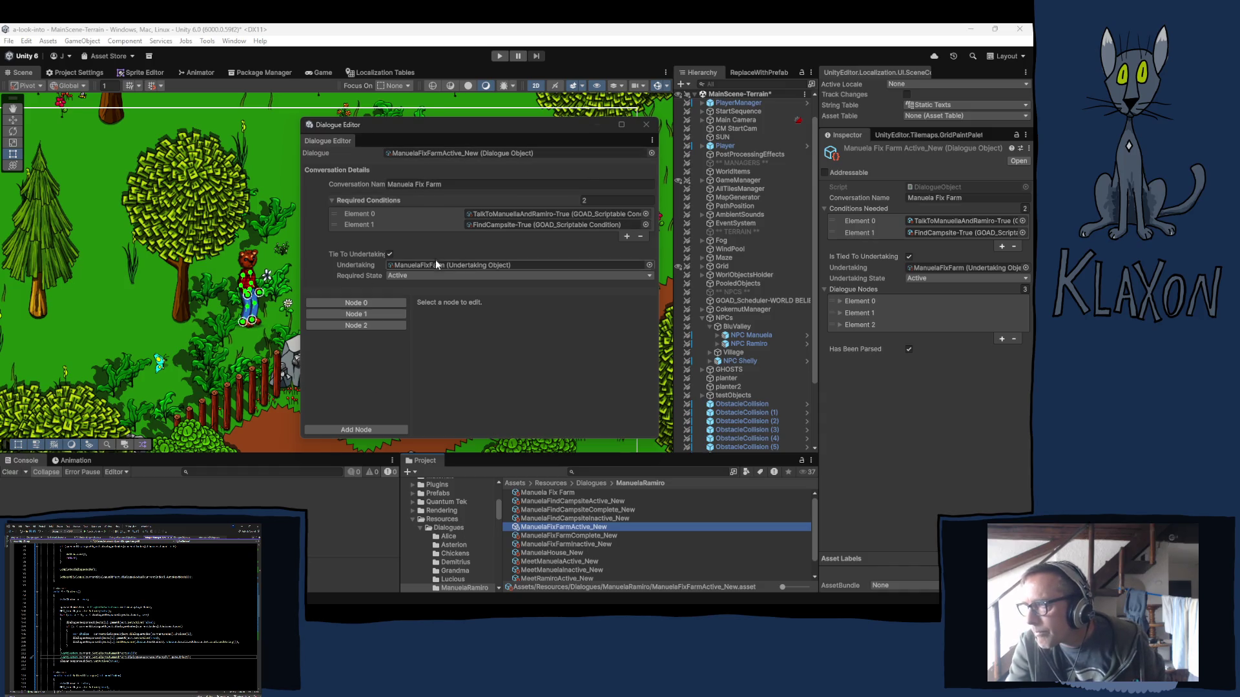
{"action": "left_click", "coordinate": [331, 302]}
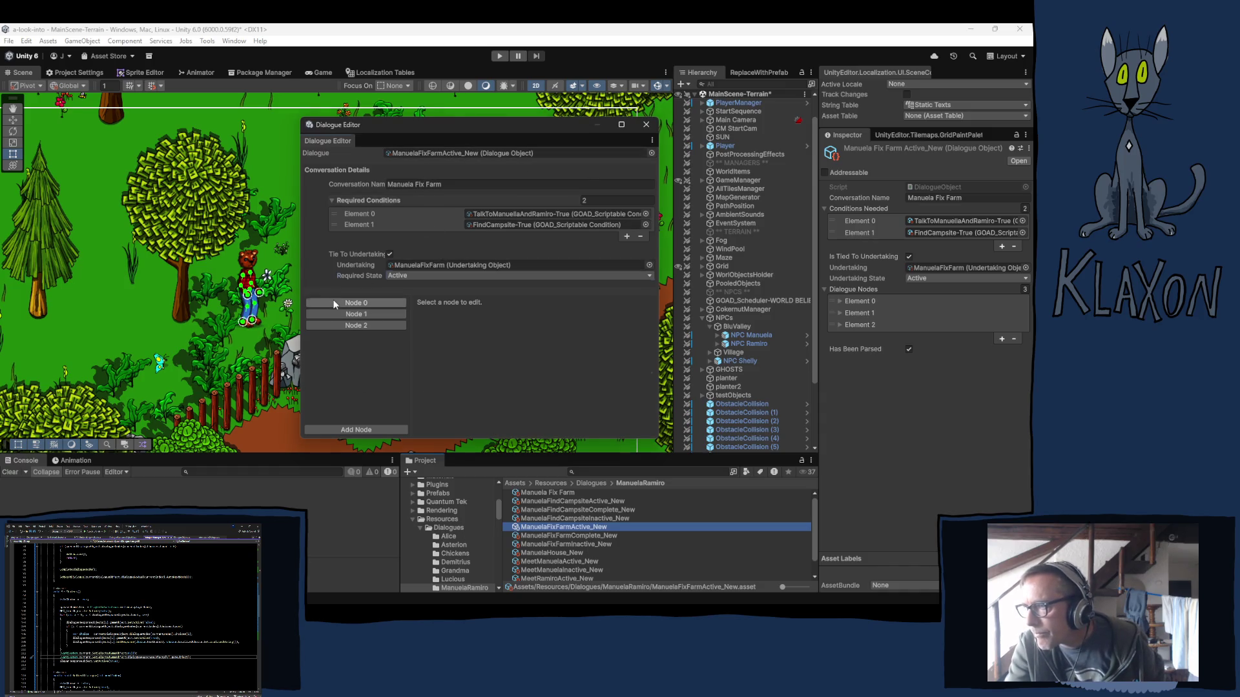
Switch the Localization Tables window to the NPC-Dialogues-Manuela string table.
{"action": "left_click", "coordinate": [386, 71]}
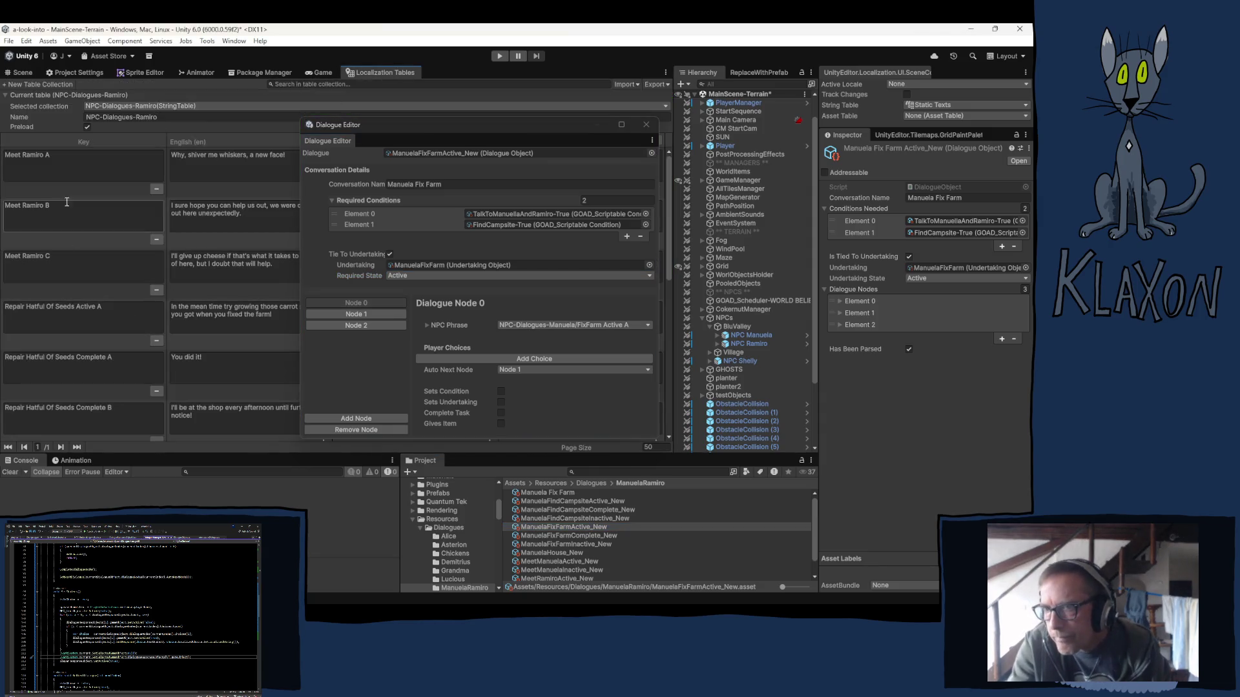
{"action": "left_click", "coordinate": [173, 106]}
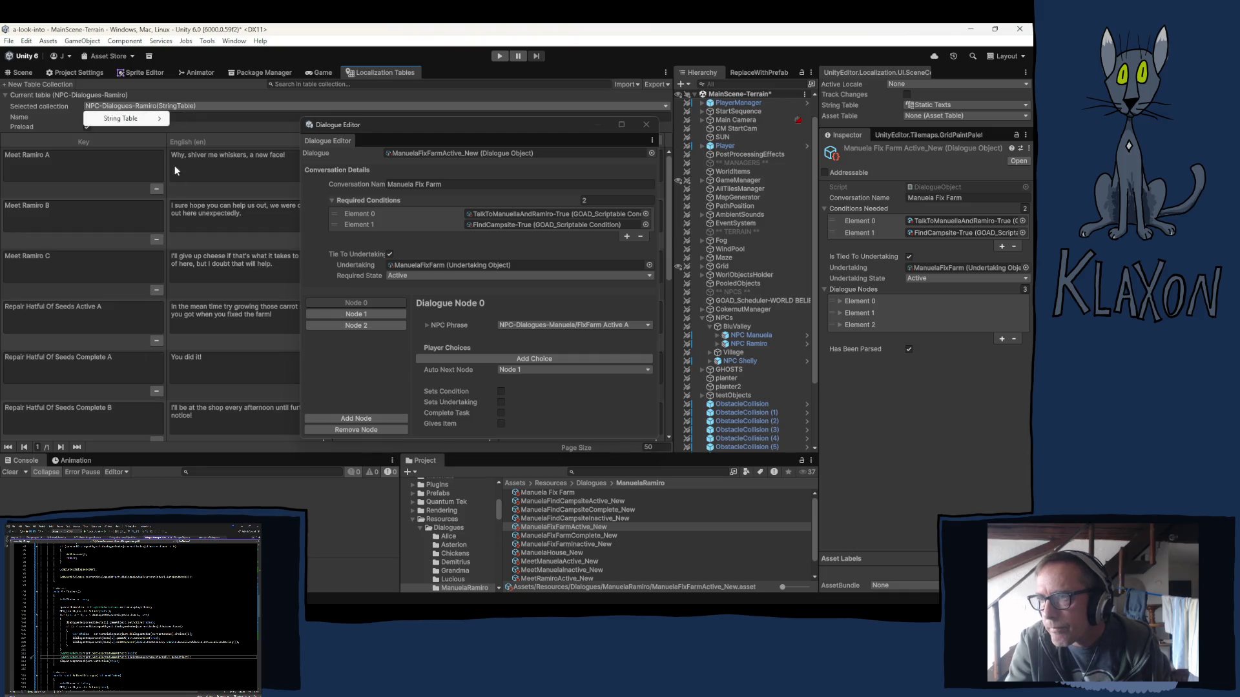
{"action": "mouse_move", "coordinate": [138, 117]}
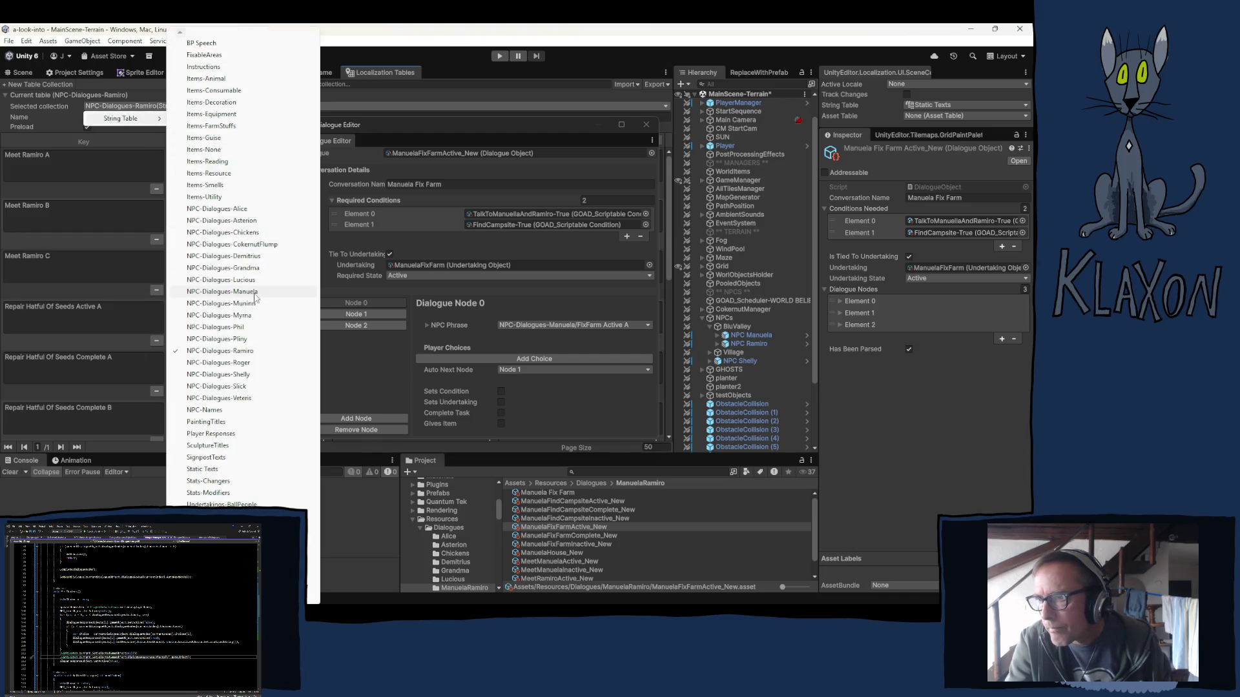
{"action": "left_click", "coordinate": [253, 296]}
{"action": "scroll", "coordinate": [126, 294], "scroll_direction": "down", "scroll_amount": 3}
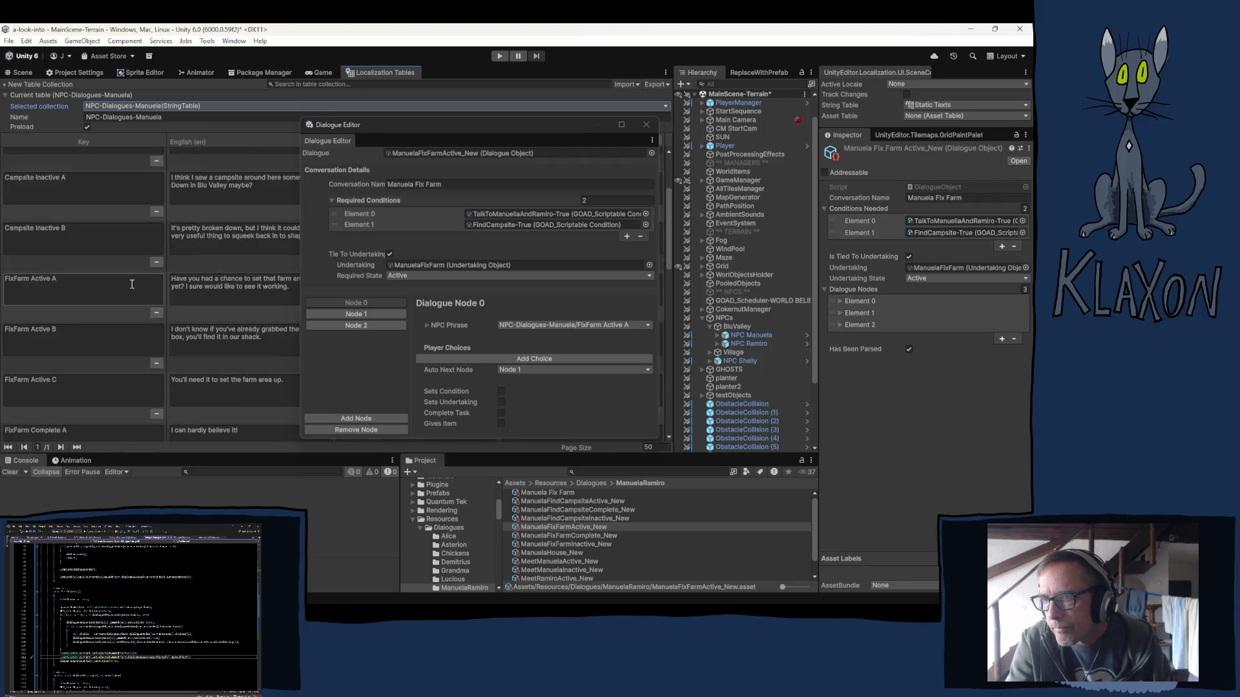
{"action": "scroll", "coordinate": [122, 293], "scroll_direction": "up", "scroll_amount": 1}
Move the Dialogue Editor aside and scroll through the FixFarm Active, Complete and Inactive lines.
{"action": "left_click_drag", "start_coordinate": [396, 124], "coordinate": [595, 95]}
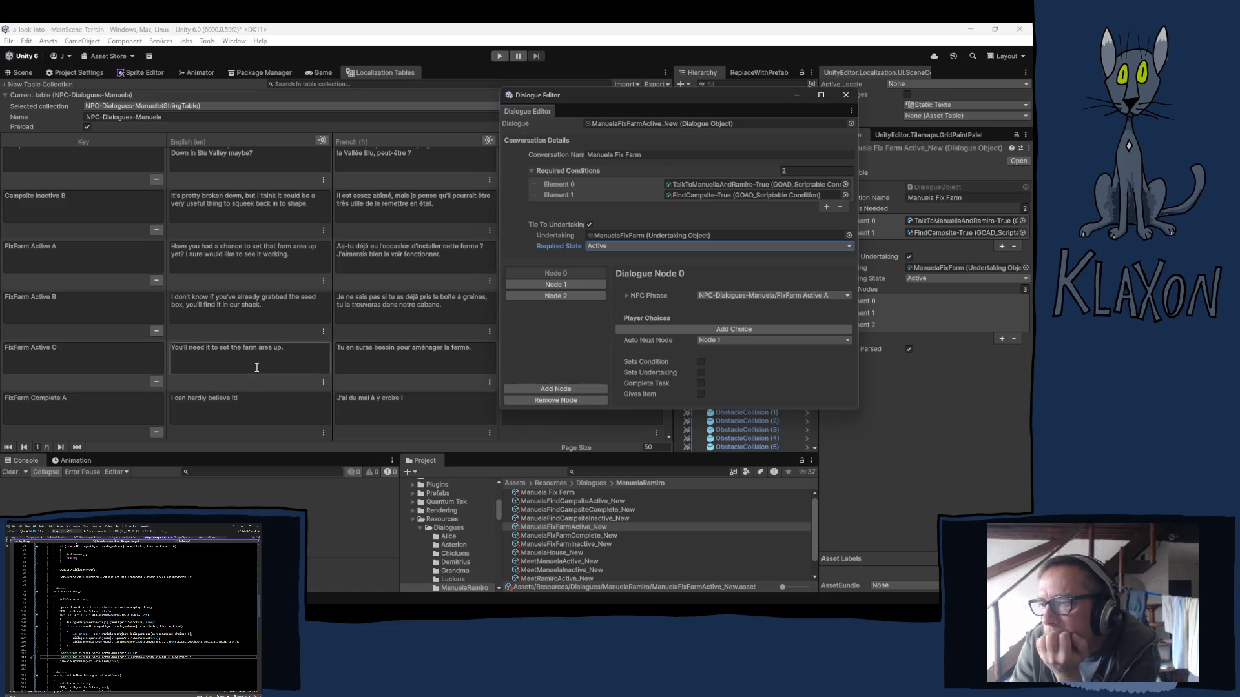
{"action": "scroll", "coordinate": [204, 395], "scroll_direction": "down", "scroll_amount": 2}
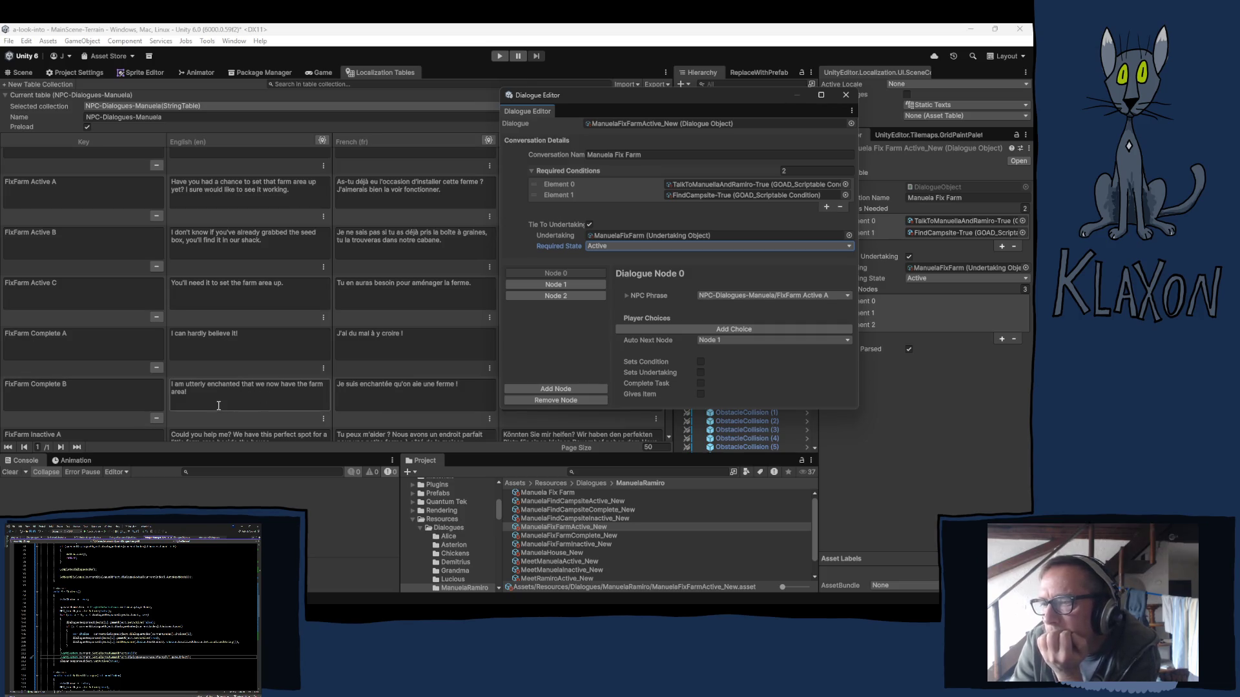
{"action": "scroll", "coordinate": [218, 405], "scroll_direction": "down", "scroll_amount": 1}
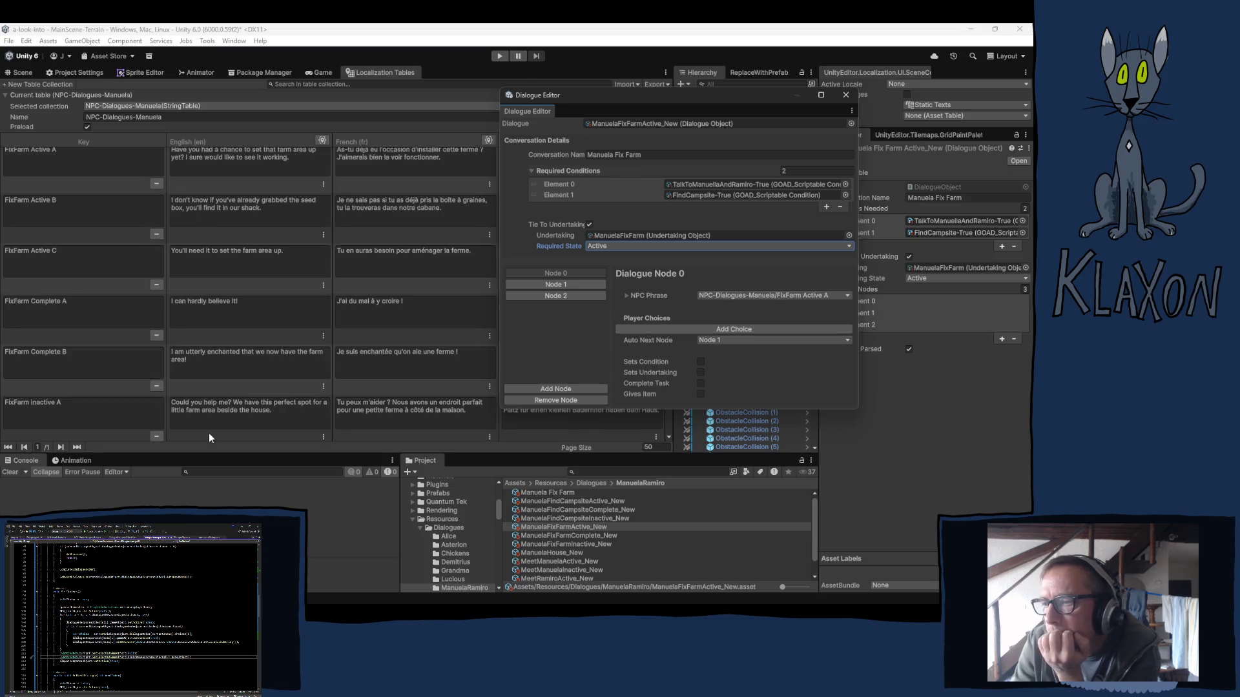
{"action": "scroll", "coordinate": [139, 414], "scroll_direction": "down", "scroll_amount": 2}
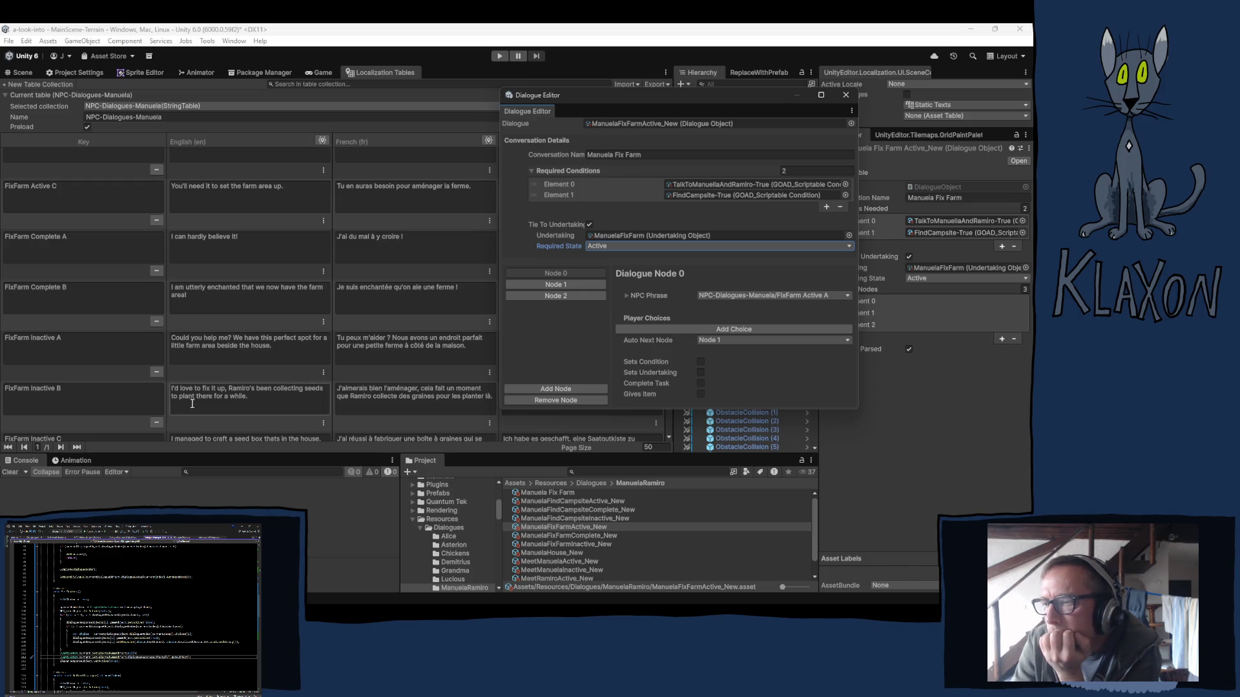
{"action": "scroll", "coordinate": [261, 400], "scroll_direction": "down", "scroll_amount": 2}
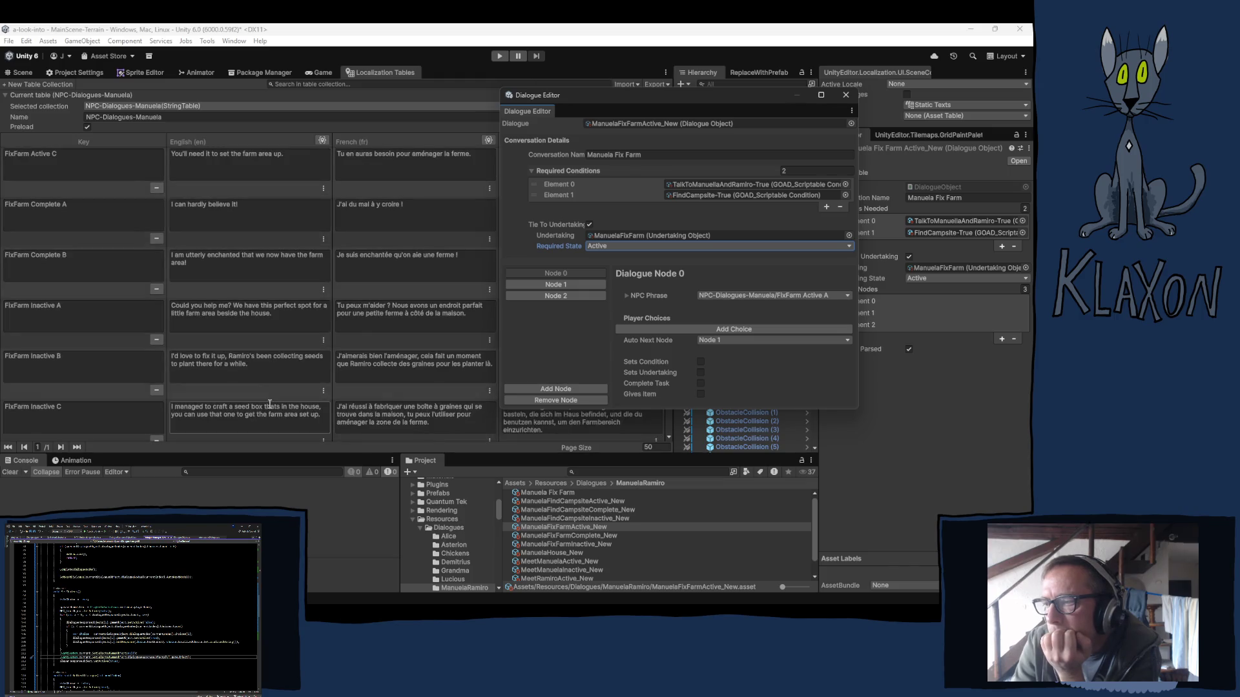
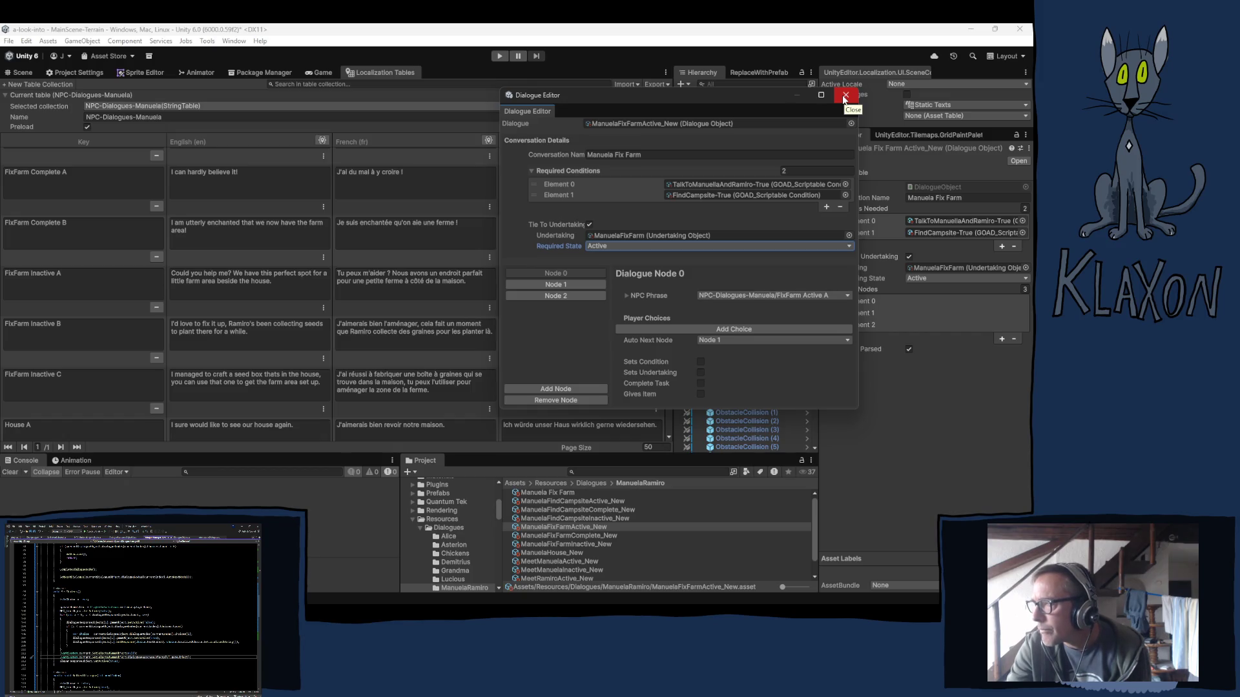
Drag ManuelaFixFarmActive_New into NPC Manuela's Dialogues list and reorder it above Element 7, the FixFarm Complete dialogue.
{"action": "left_click", "coordinate": [845, 97]}
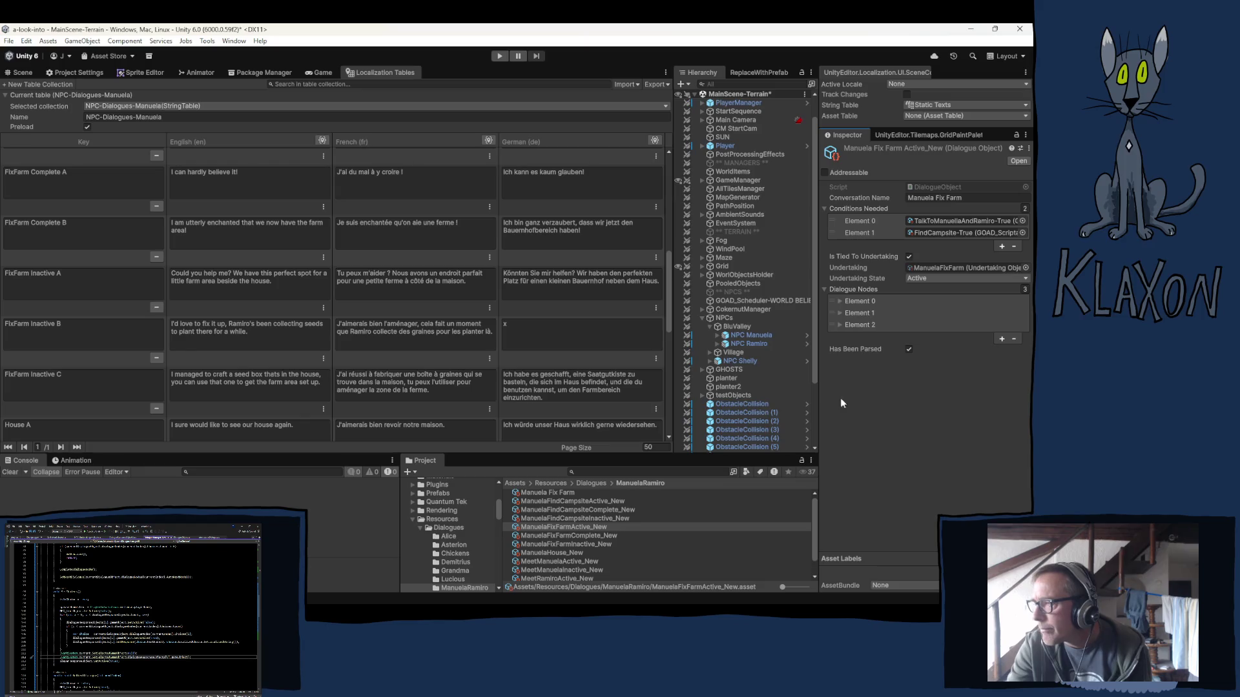
{"action": "left_click", "coordinate": [744, 336]}
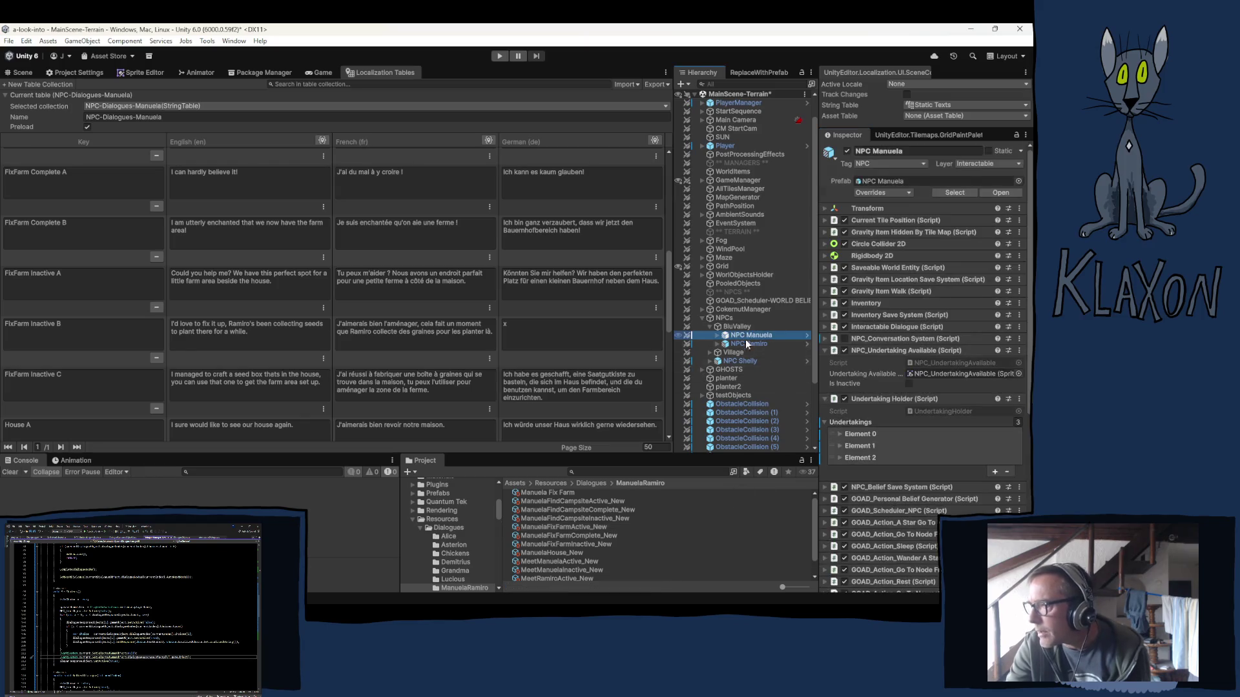
{"action": "scroll", "coordinate": [873, 488], "scroll_direction": "down", "scroll_amount": 5}
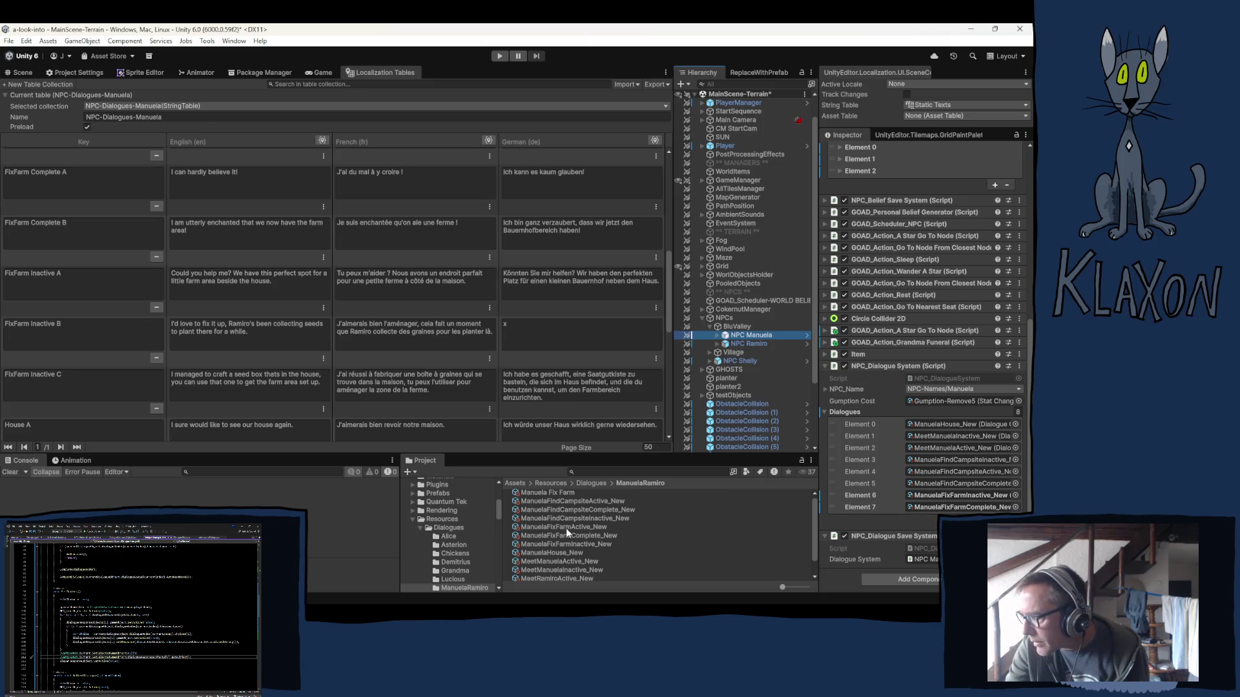
{"action": "mouse_move", "coordinate": [552, 533]}
{"action": "left_mouse_down"}
{"action": "mouse_move", "coordinate": [726, 531]}
{"action": "mouse_move", "coordinate": [879, 468]}
{"action": "mouse_move", "coordinate": [888, 442]}
{"action": "mouse_move", "coordinate": [878, 461]}
{"action": "mouse_move", "coordinate": [904, 504]}
{"action": "mouse_move", "coordinate": [978, 509]}
{"action": "mouse_move", "coordinate": [560, 545]}
{"action": "mouse_move", "coordinate": [335, 537]}
{"action": "left_mouse_up"}
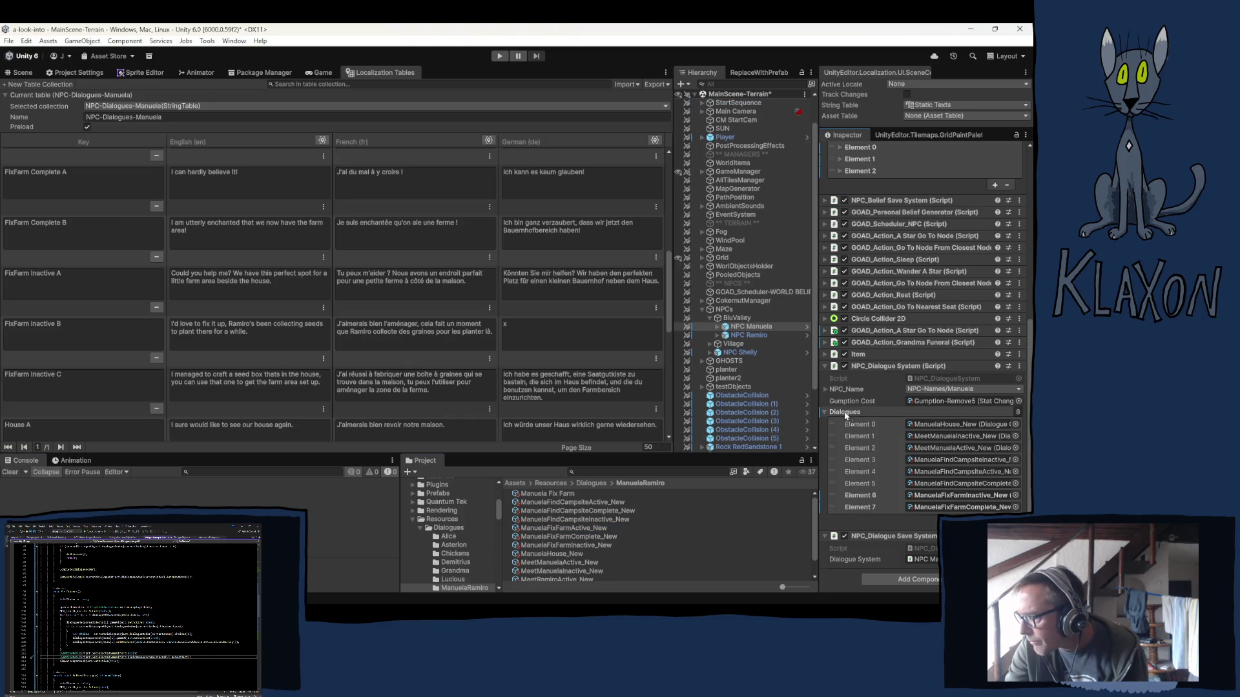
{"action": "left_click_drag", "start_coordinate": [846, 415], "coordinate": [846, 417]}
{"action": "mouse_move", "coordinate": [832, 519]}
{"action": "left_mouse_down"}
{"action": "mouse_move", "coordinate": [834, 492]}
{"action": "mouse_move", "coordinate": [833, 507]}
{"action": "left_mouse_up"}
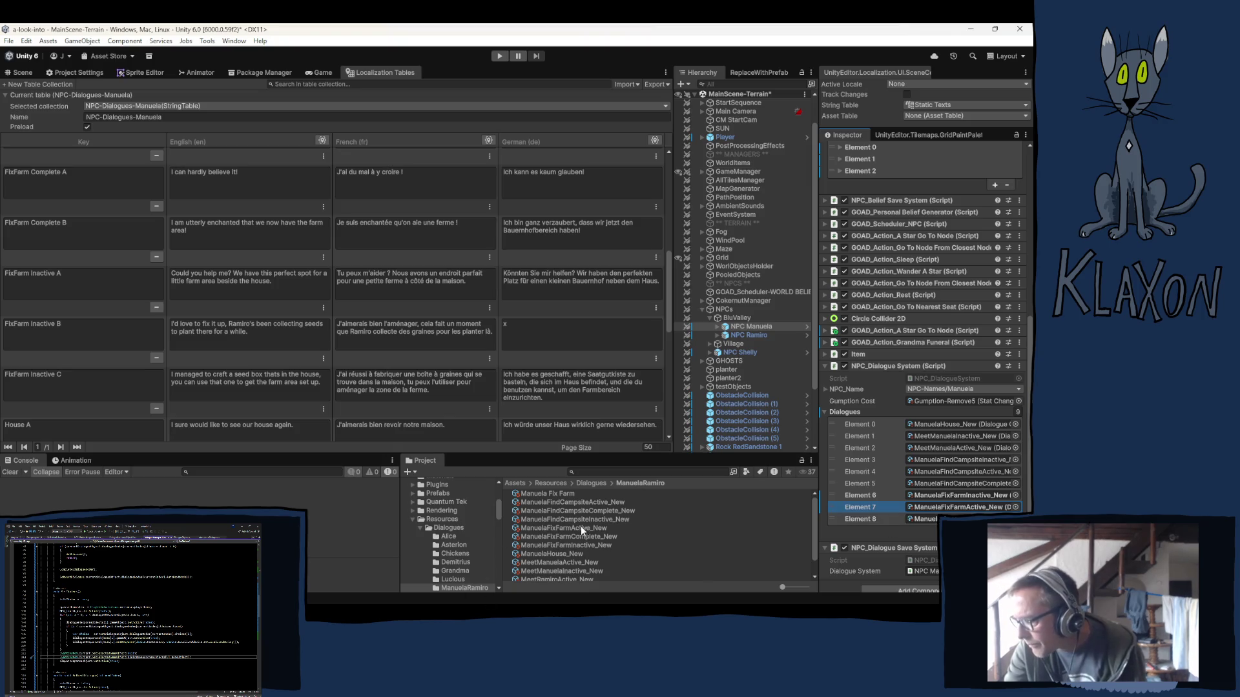
{"action": "left_click", "coordinate": [573, 546]}
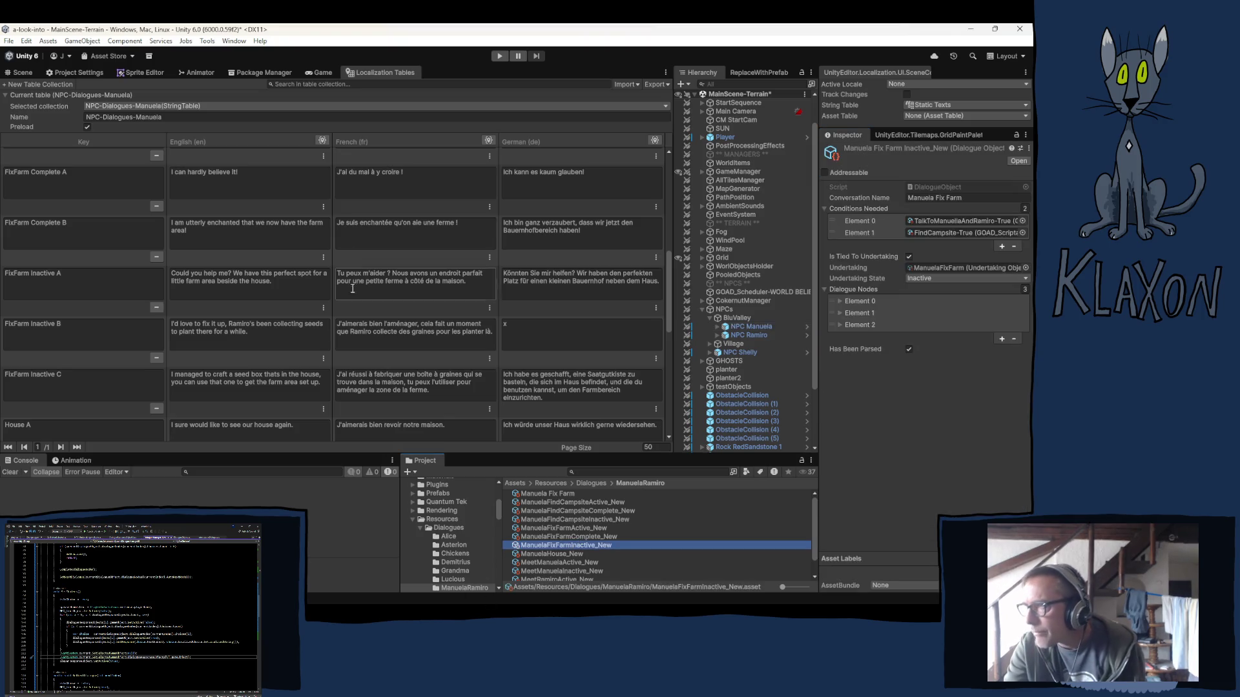
Inspect the conditions and nodes of ManuelaFixFarmInactive_New and ManuelaFixFarmComplete_New in the Klaxon Dialogue Editor.
{"action": "left_click", "coordinate": [234, 41]}
{"action": "mouse_move", "coordinate": [260, 127]}
{"action": "left_click", "coordinate": [406, 126]}
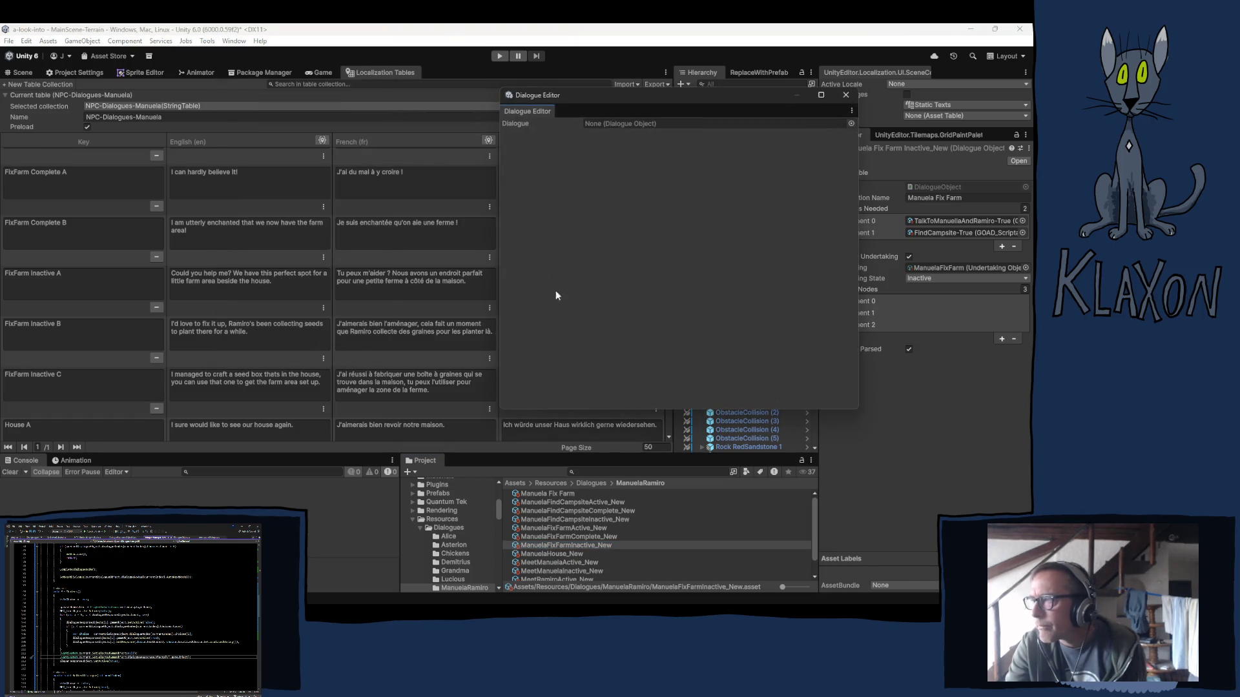
{"action": "left_click", "coordinate": [581, 545]}
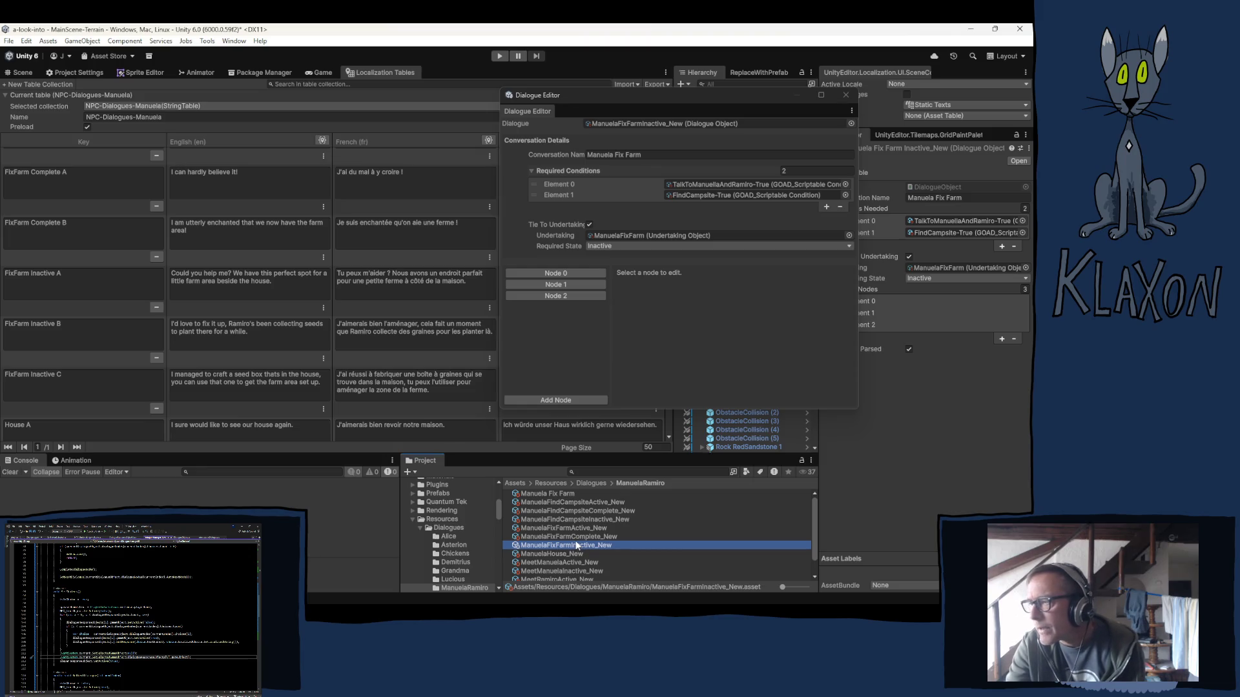
{"action": "left_click", "coordinate": [585, 536]}
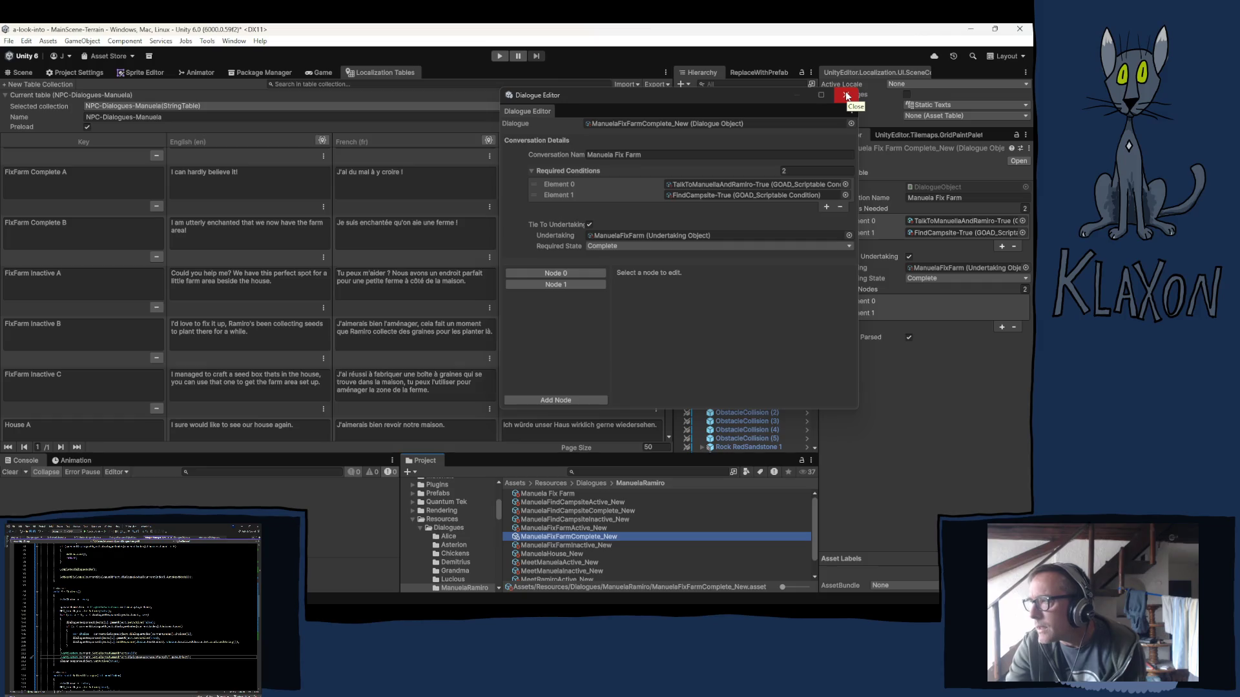
{"action": "left_click", "coordinate": [845, 96]}
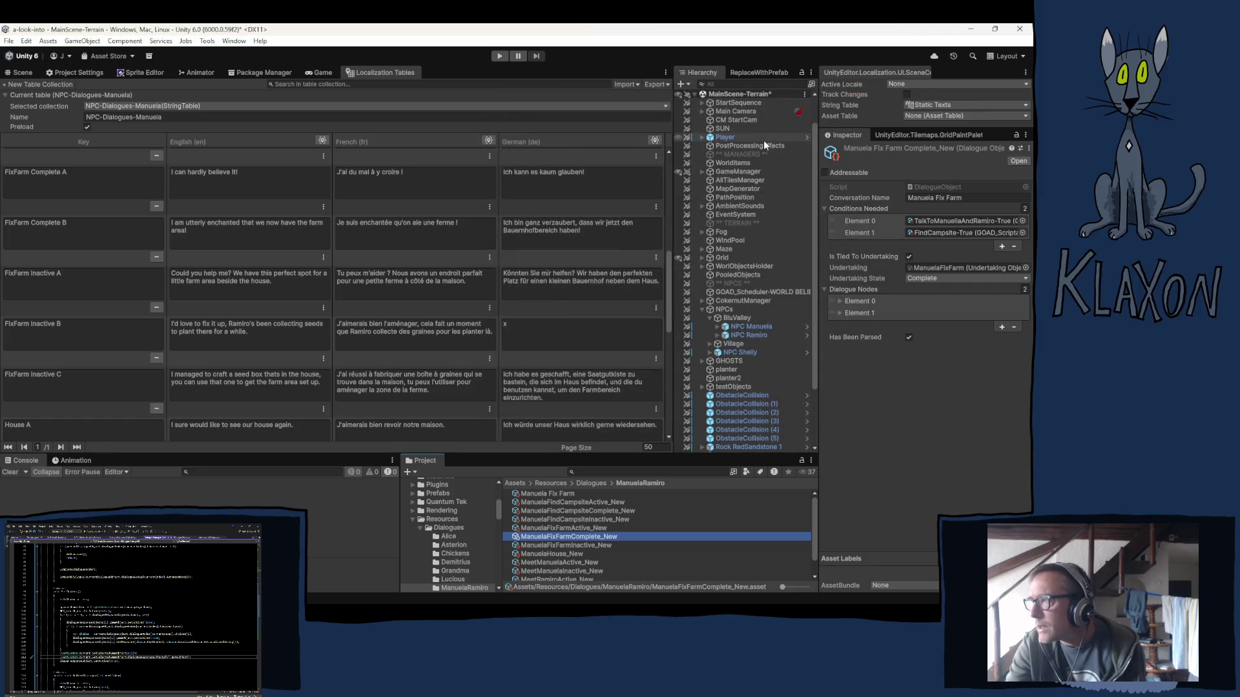
Apply NPC Manuela's changed Dialogues list as an override to the 'NPC Manuela' prefab.
{"action": "left_click", "coordinate": [734, 96]}
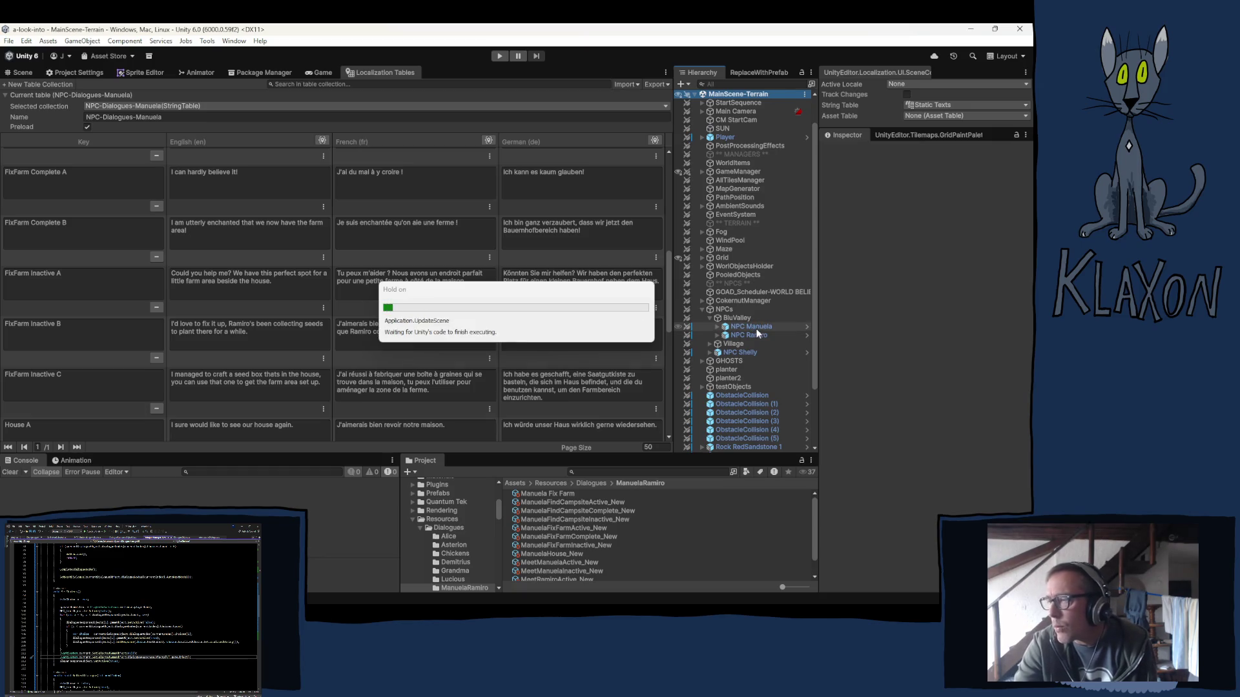
{"action": "left_click", "coordinate": [755, 328]}
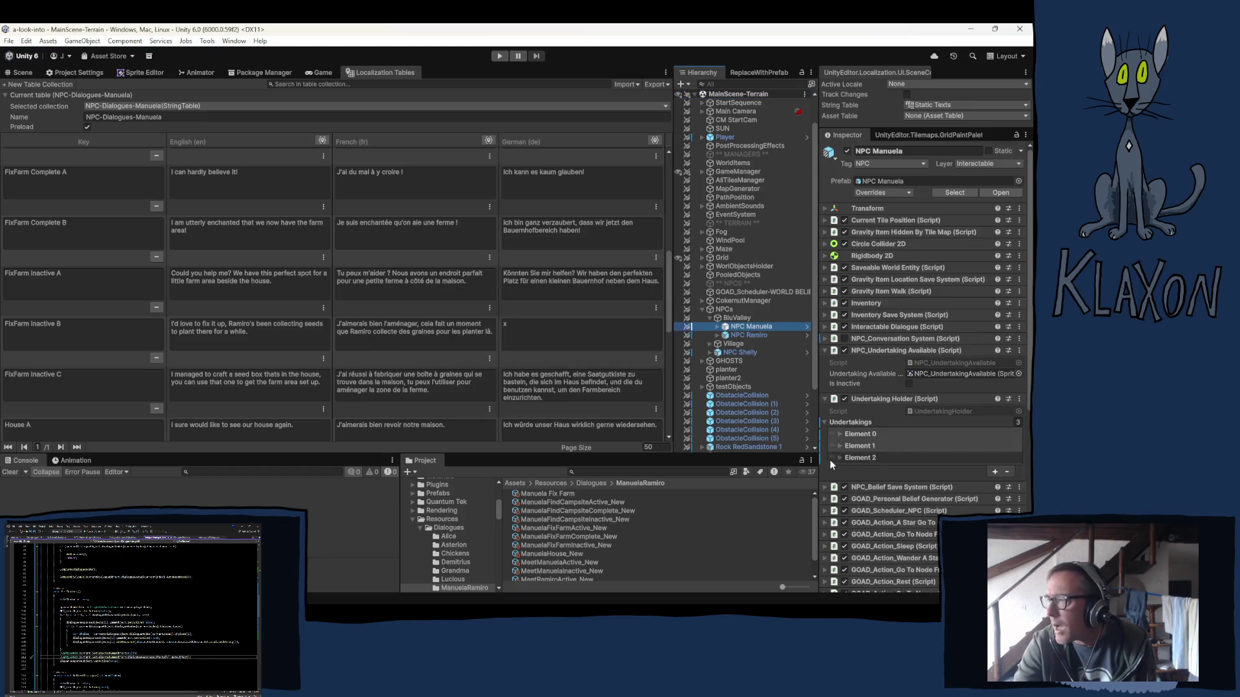
{"action": "scroll", "coordinate": [839, 439], "scroll_direction": "down", "scroll_amount": 5}
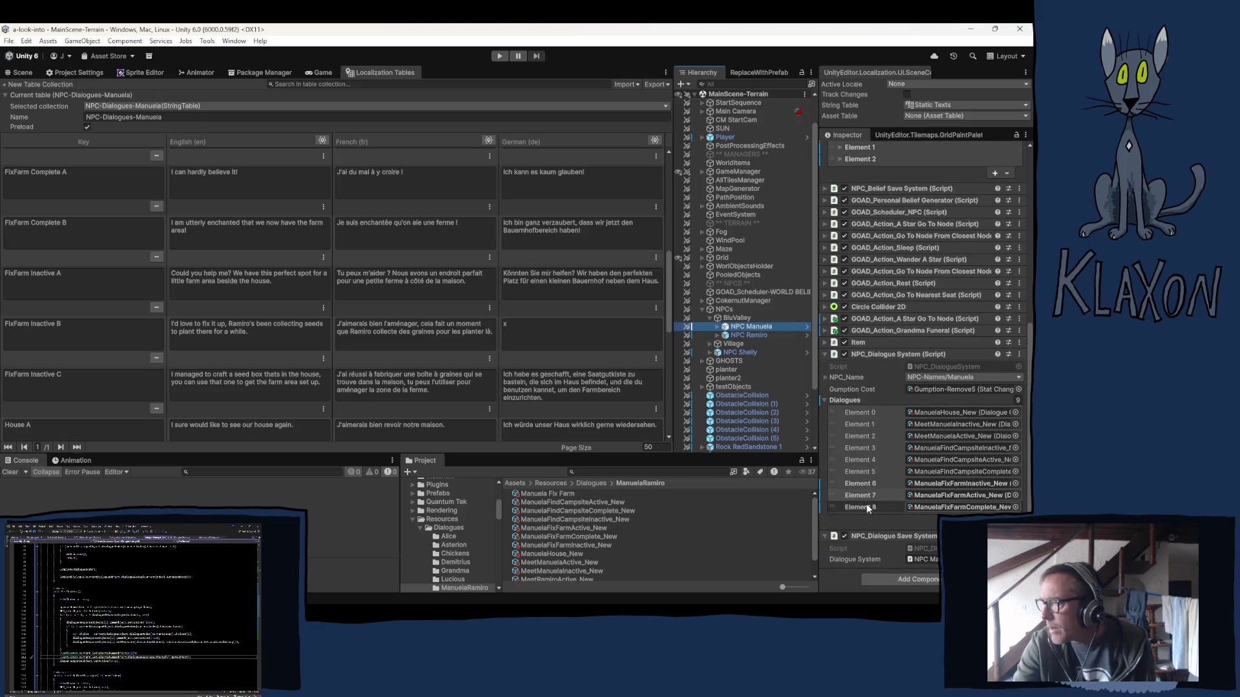
{"action": "right_click", "coordinate": [842, 399]}
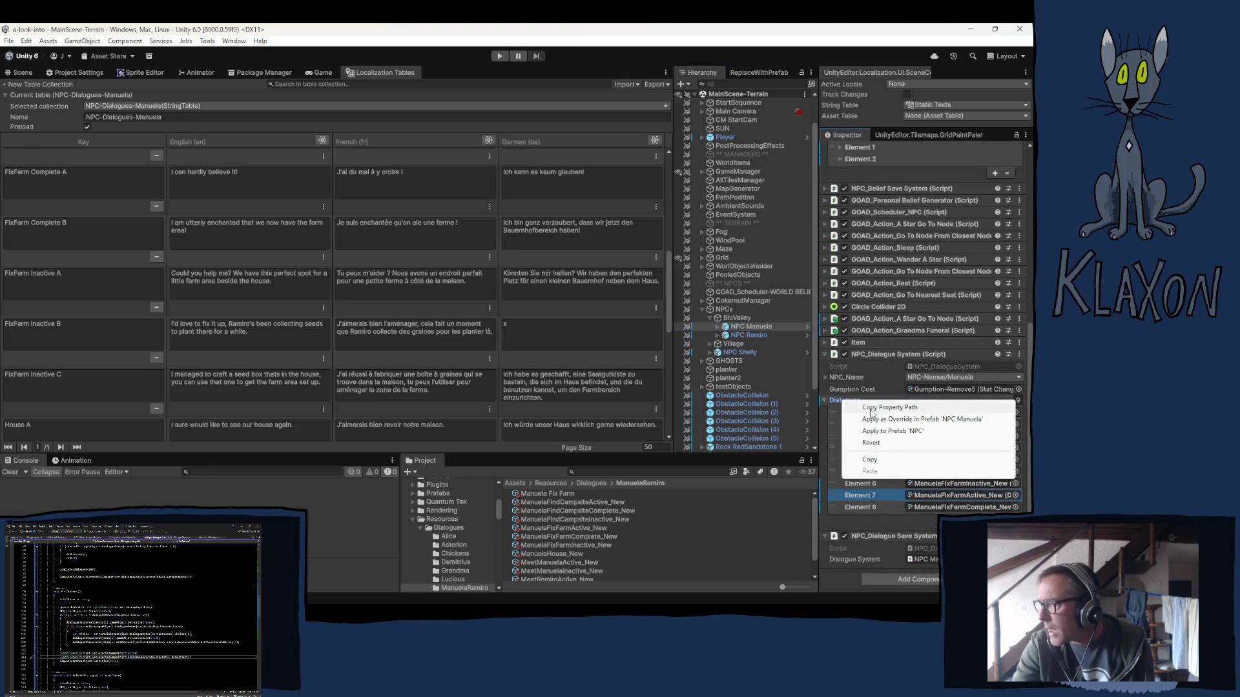
{"action": "left_click", "coordinate": [922, 419]}
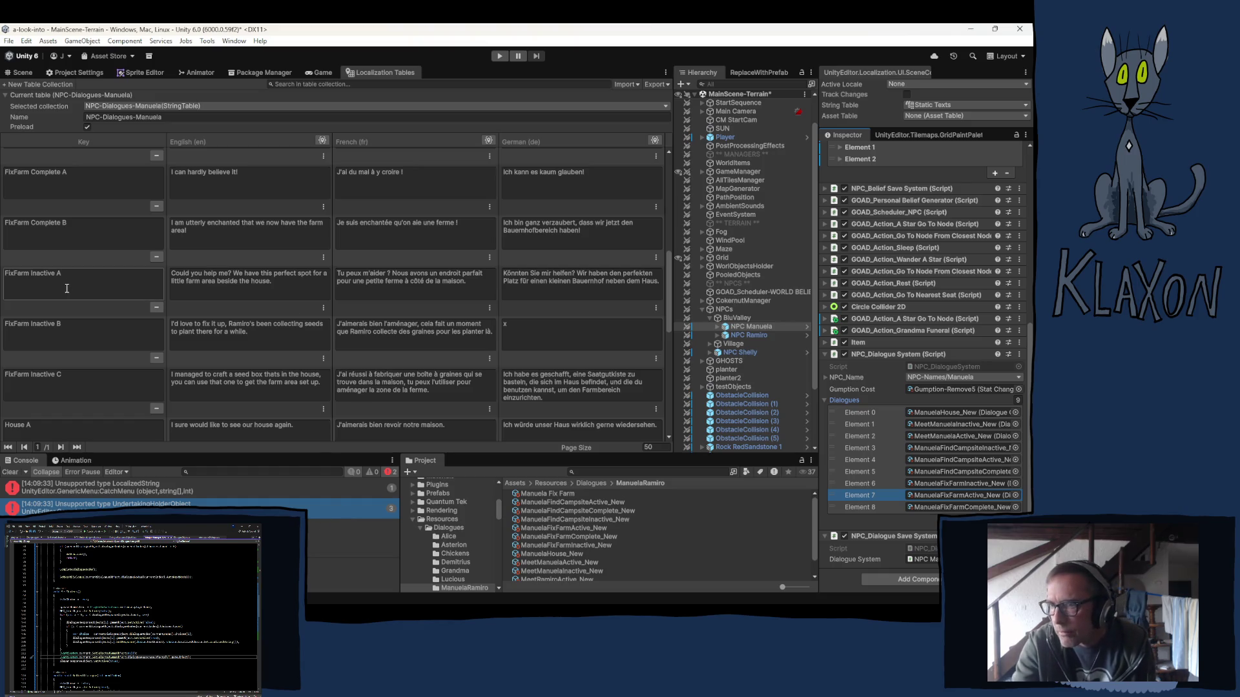
{"action": "scroll", "coordinate": [123, 356], "scroll_direction": "down", "scroll_amount": 5}
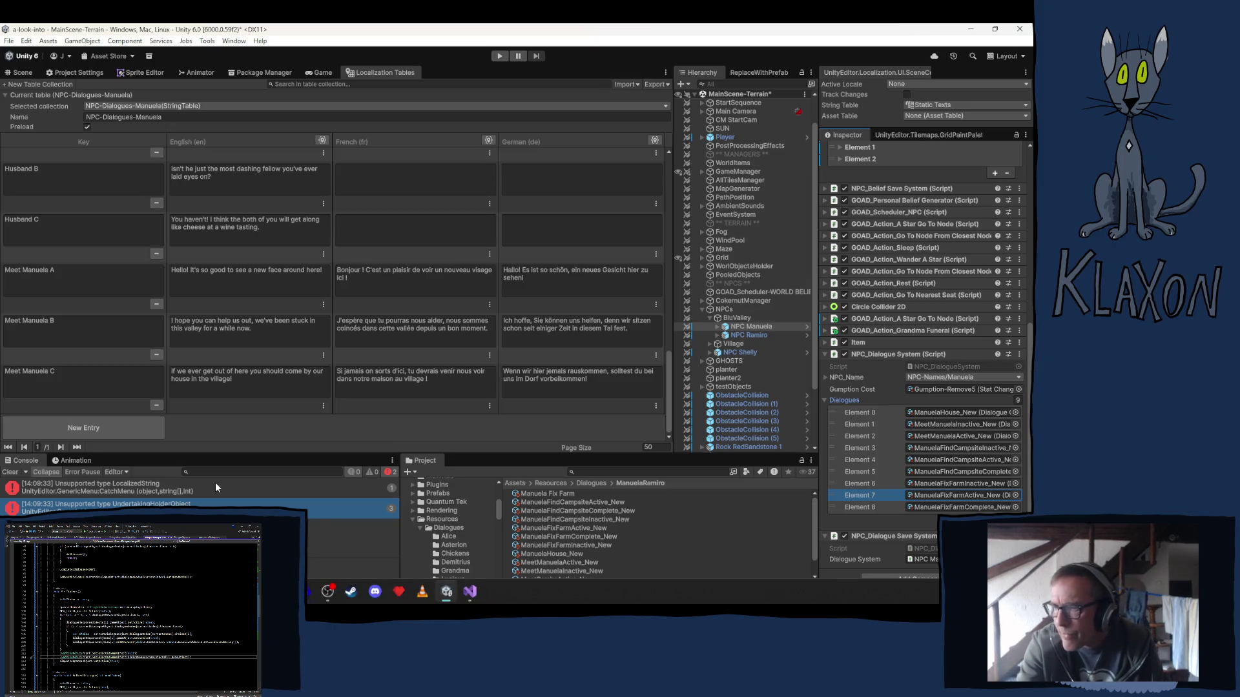
Add a blank 'New Entry' row below Meet Manuela C in the NPC-Dialogues-Manuela table.
{"action": "left_click", "coordinate": [90, 431]}
{"action": "left_click", "coordinate": [66, 382]}
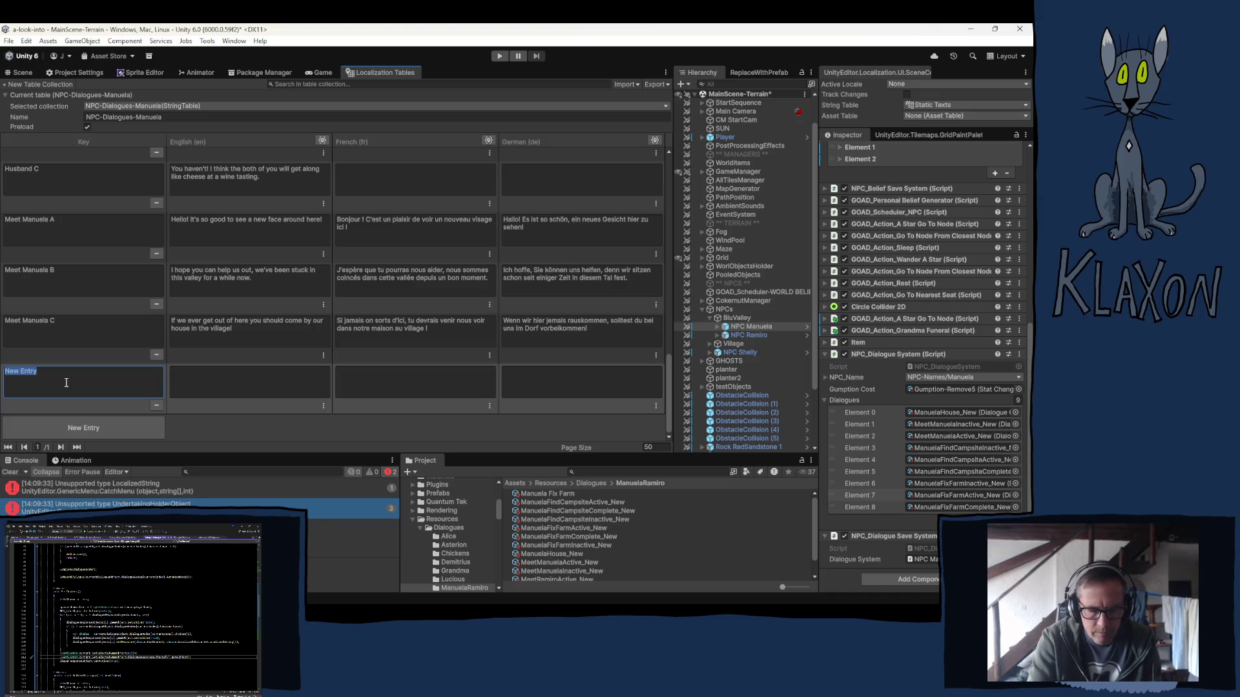
Key the new row 'Farm Help Yourself' with English text 'Help yourself to anything growing in the farm area...'.
{"action": "type", "text": "Farm "}
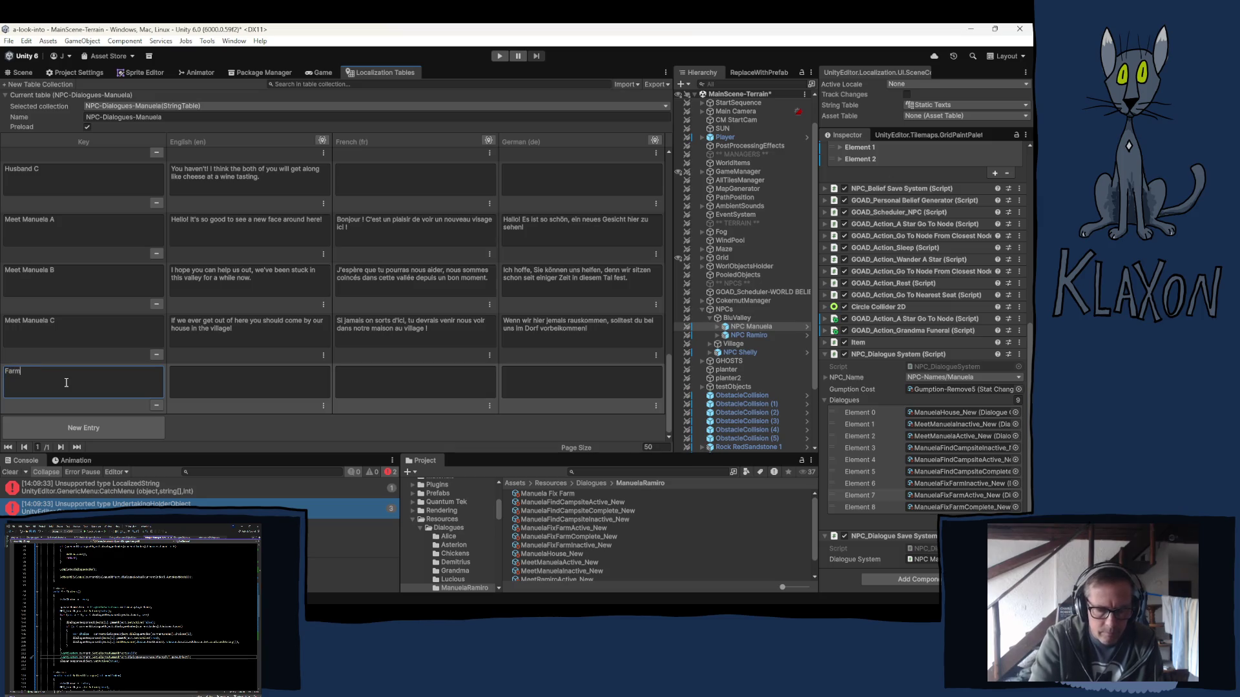
{"action": "type", "text": "Help"}
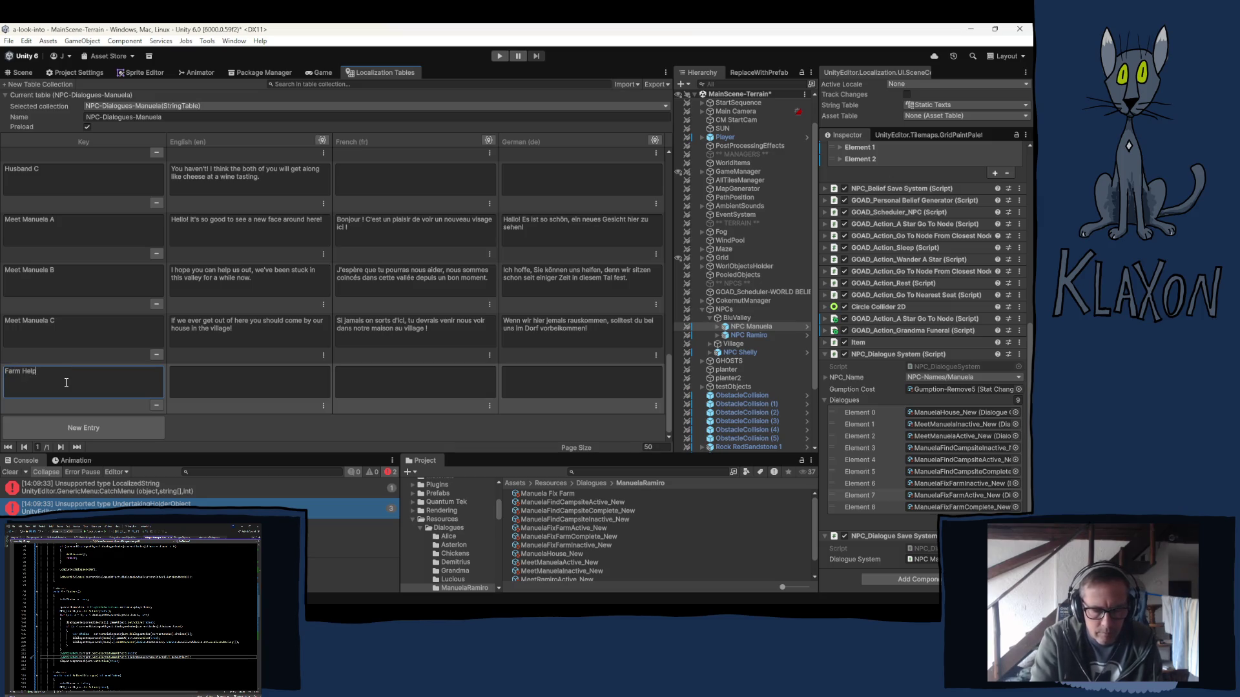
{"action": "type", "text": " Yourself"}
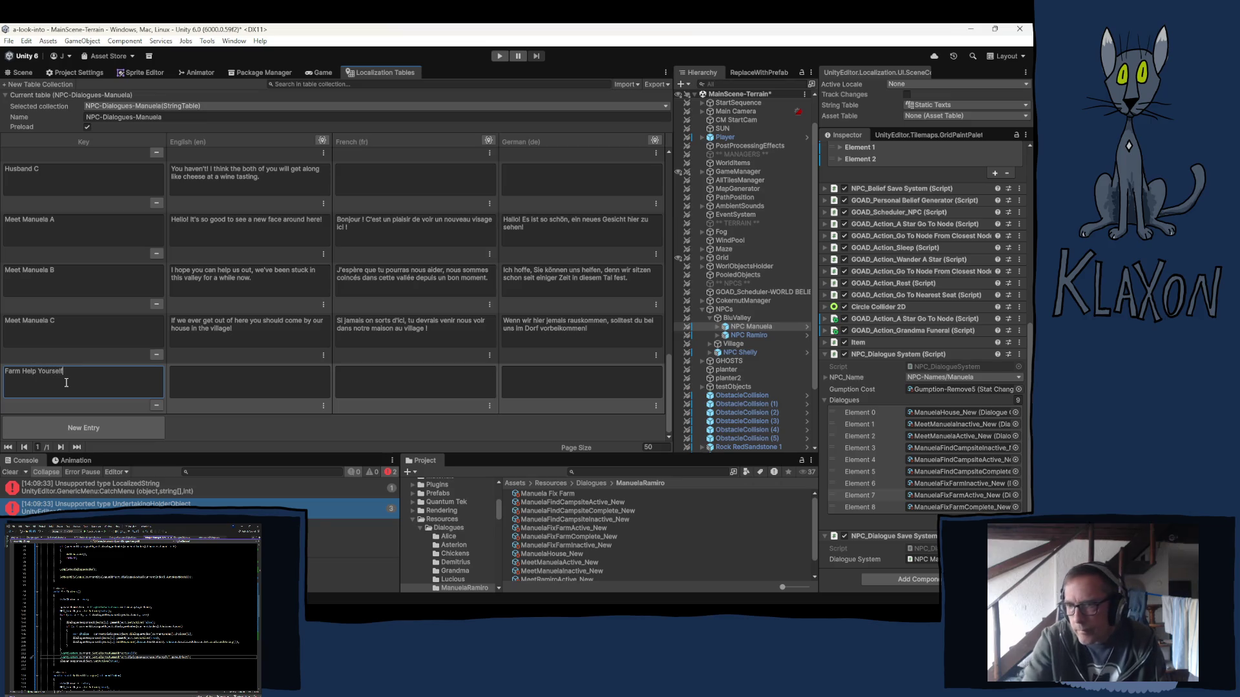
{"action": "left_click", "coordinate": [223, 381]}
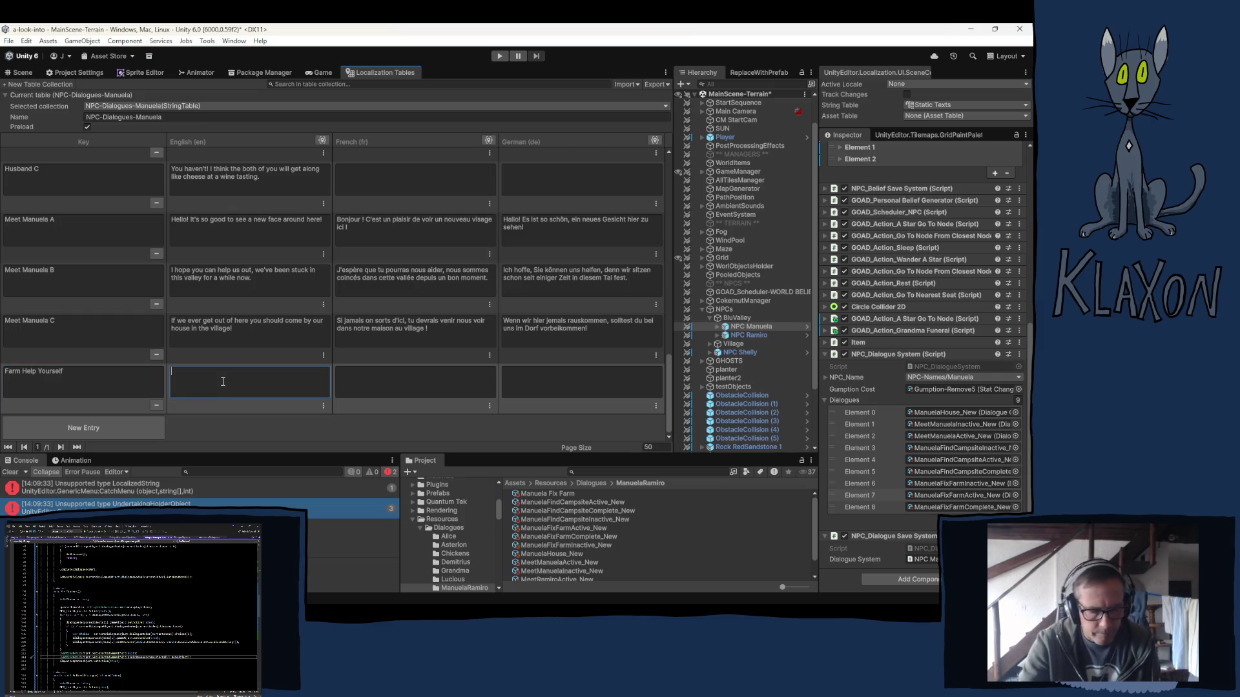
{"action": "type", "text": "Hea"}
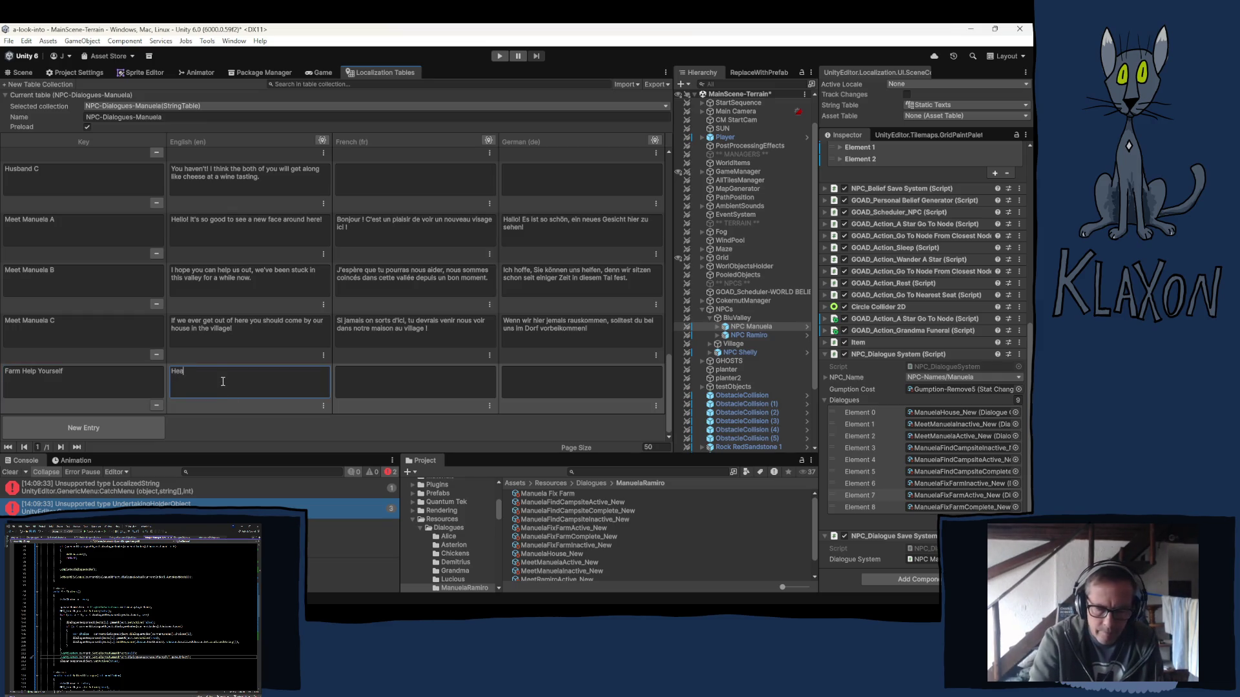
{"action": "key", "text": "BackSpace"}
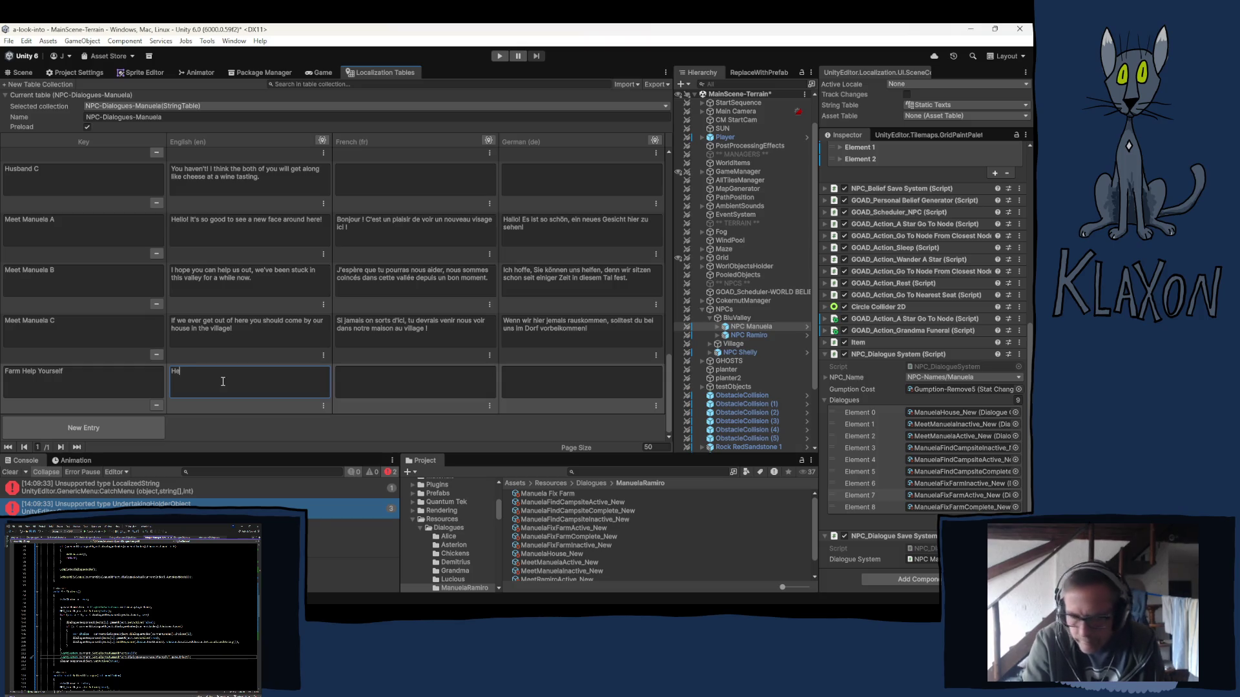
{"action": "type", "text": "lp you"}
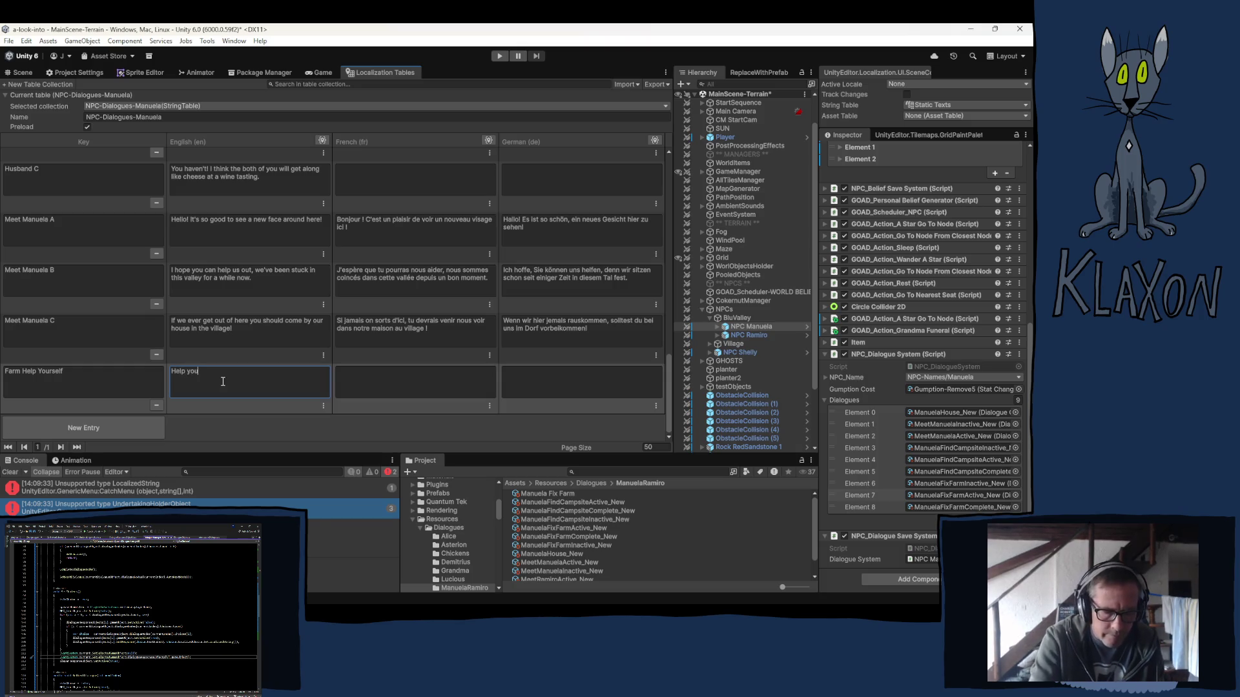
{"action": "type", "text": "rself to anything "}
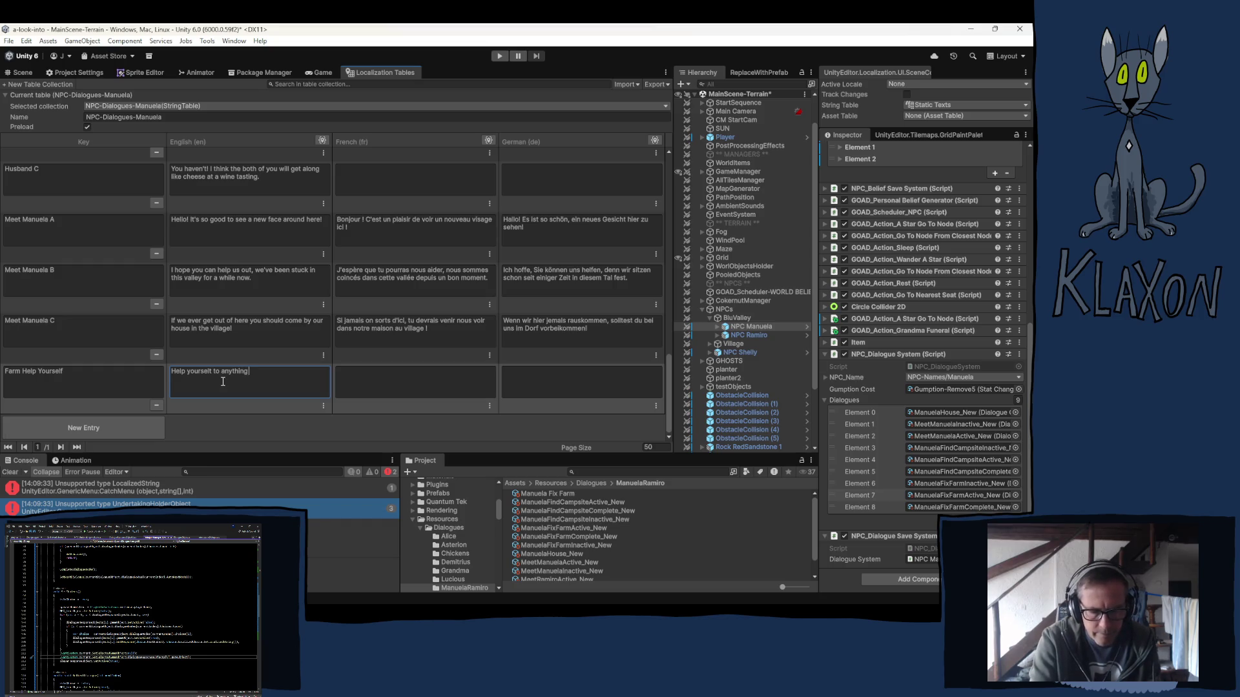
{"action": "type", "text": "you"}
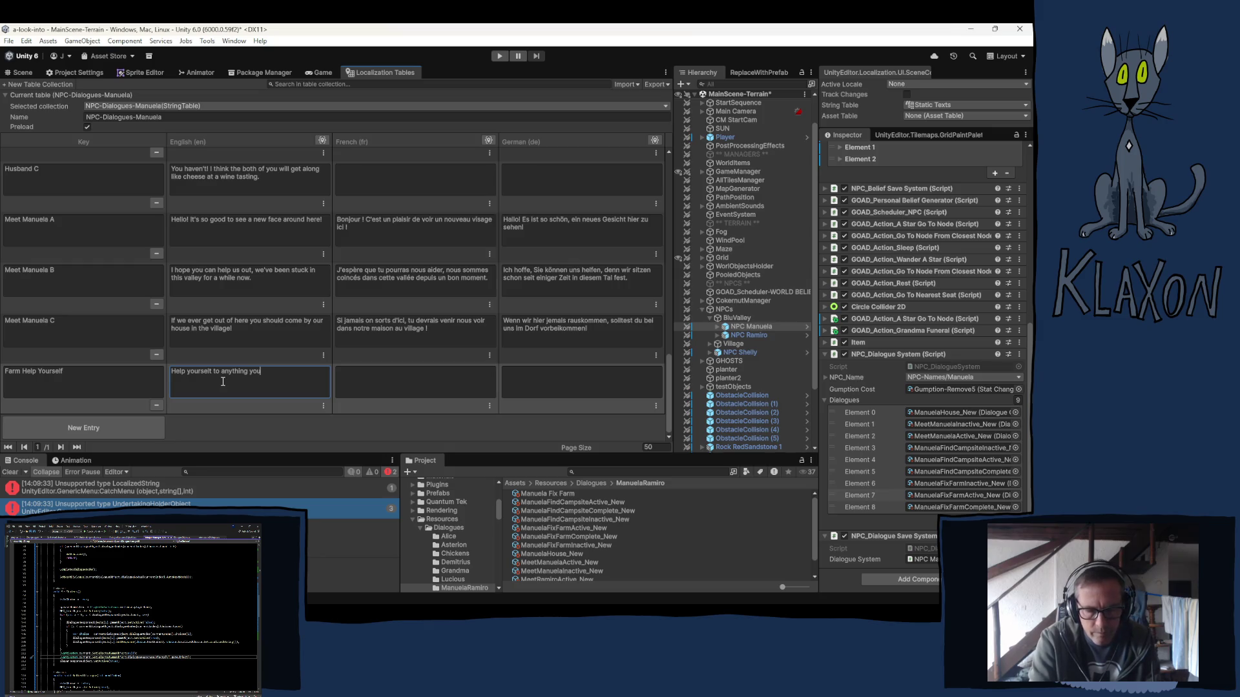
{"action": "key", "text": "BackSpace"}
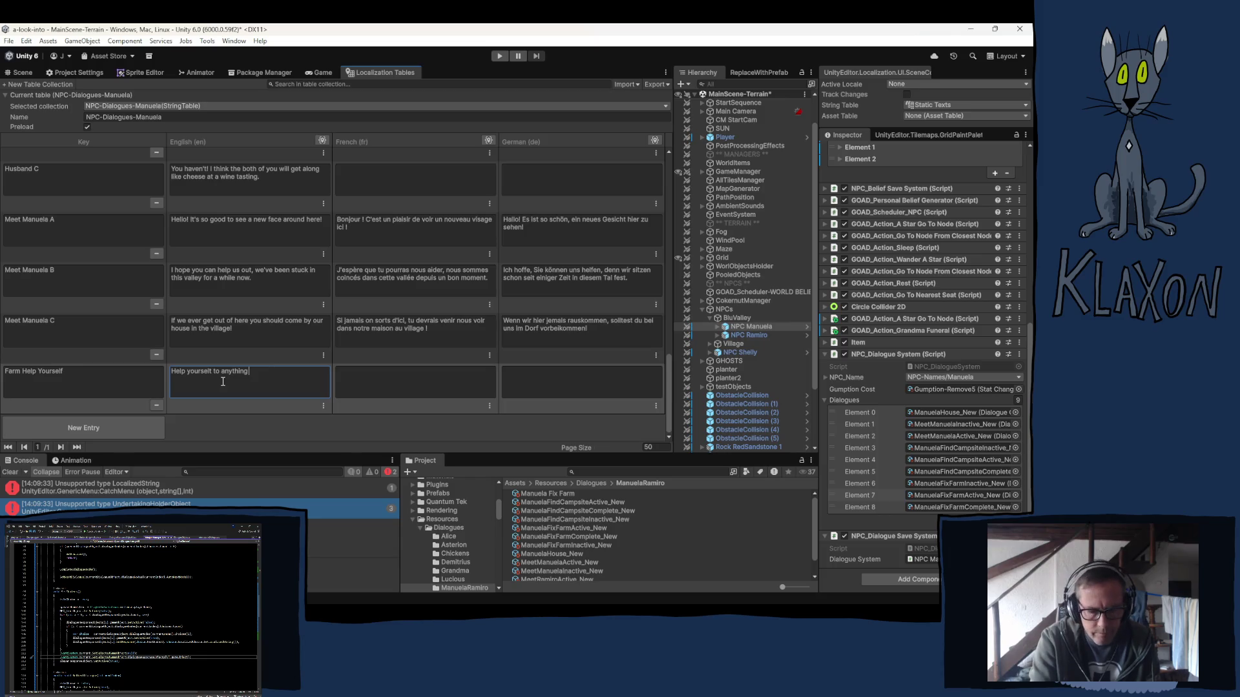
{"action": "type", "text": "growing "}
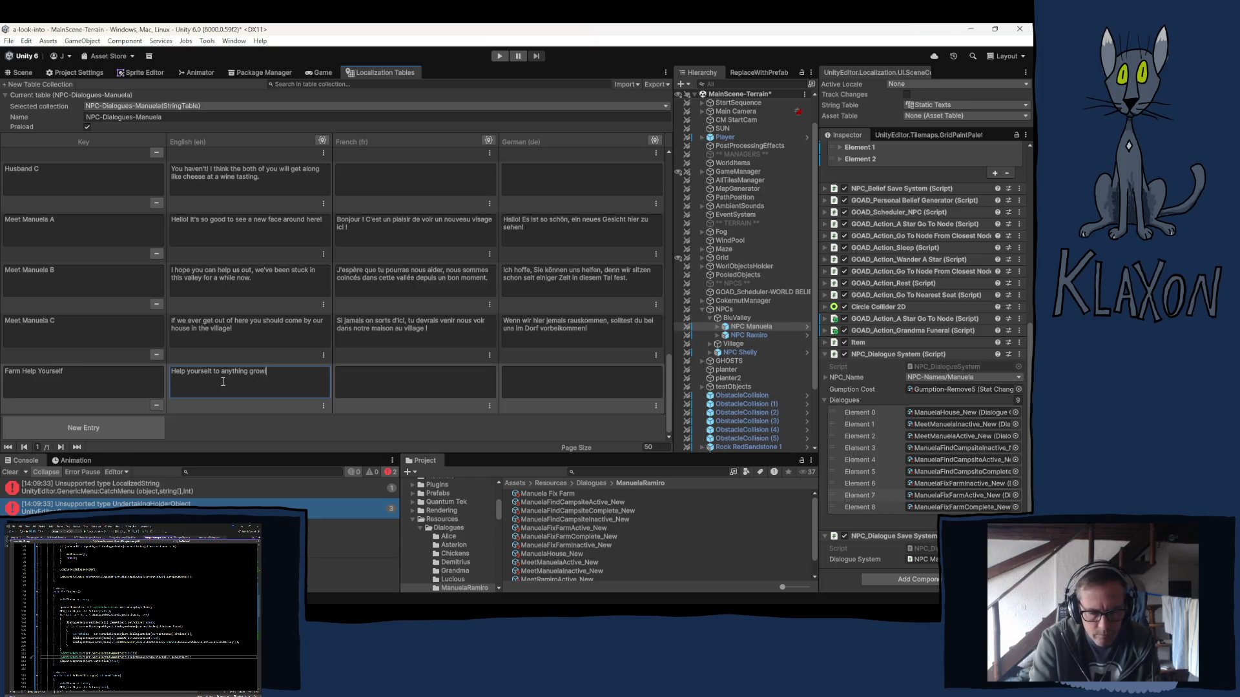
{"action": "type", "text": "in the "}
{"action": "type", "text": "fa"}
{"action": "type", "text": "rm area"}
{"action": "type", "text": "."}
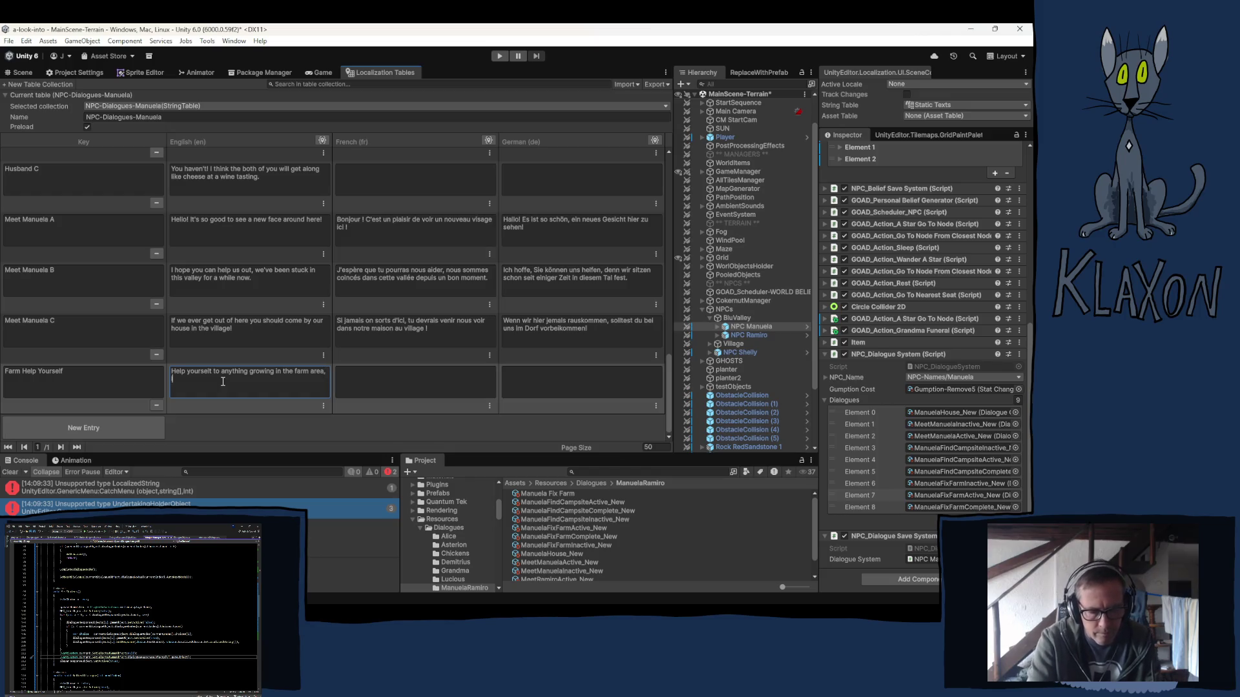
{"action": "type", "text": "ou"}
{"action": "type", "text": "ldn"}
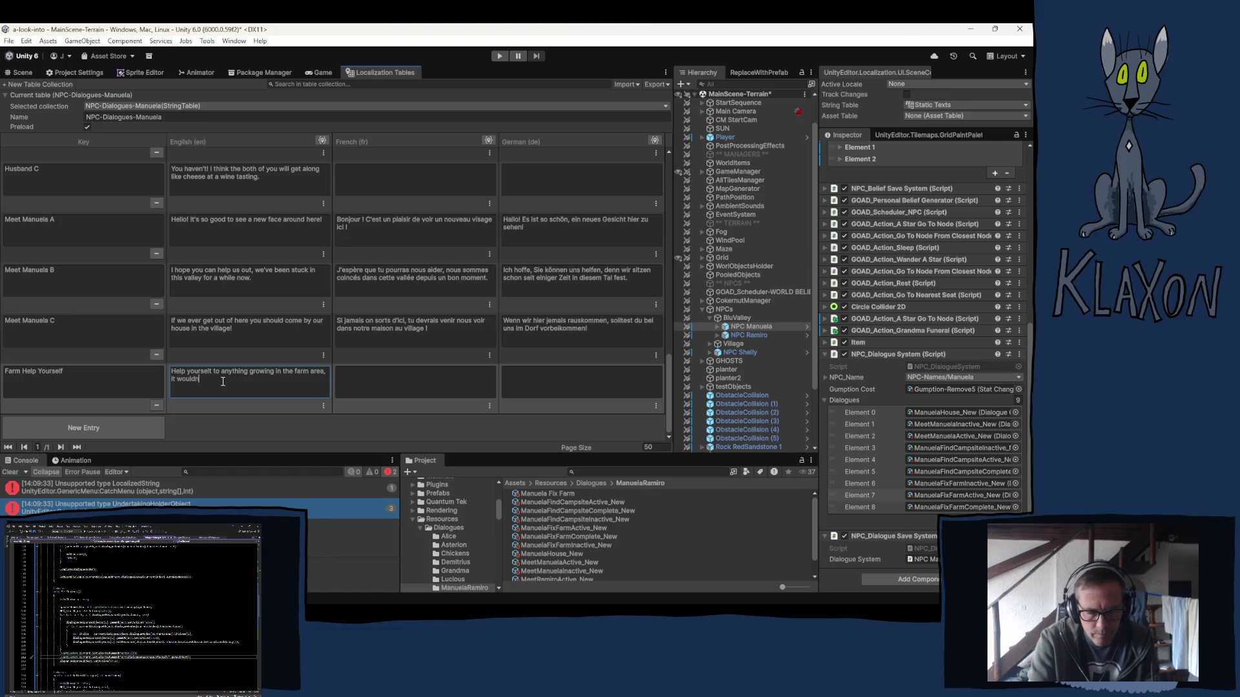
{"action": "type", "text": "'t be there if"}
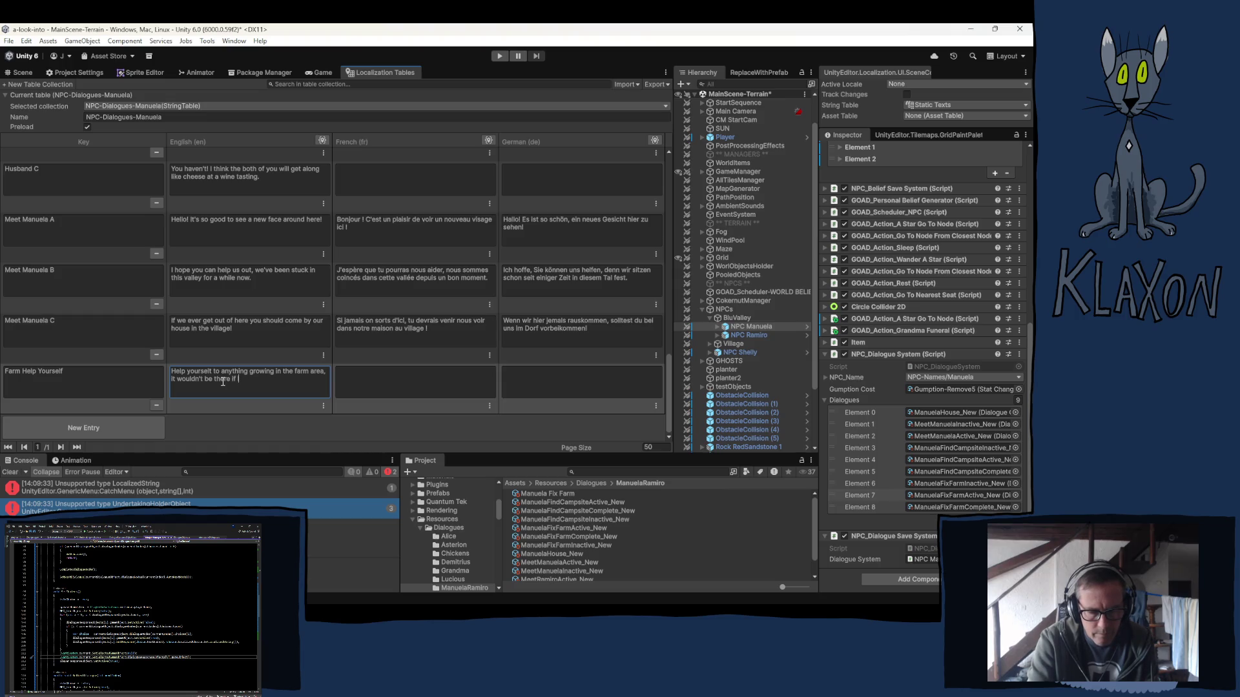
{"action": "type", "text": " it wasn't for you."}
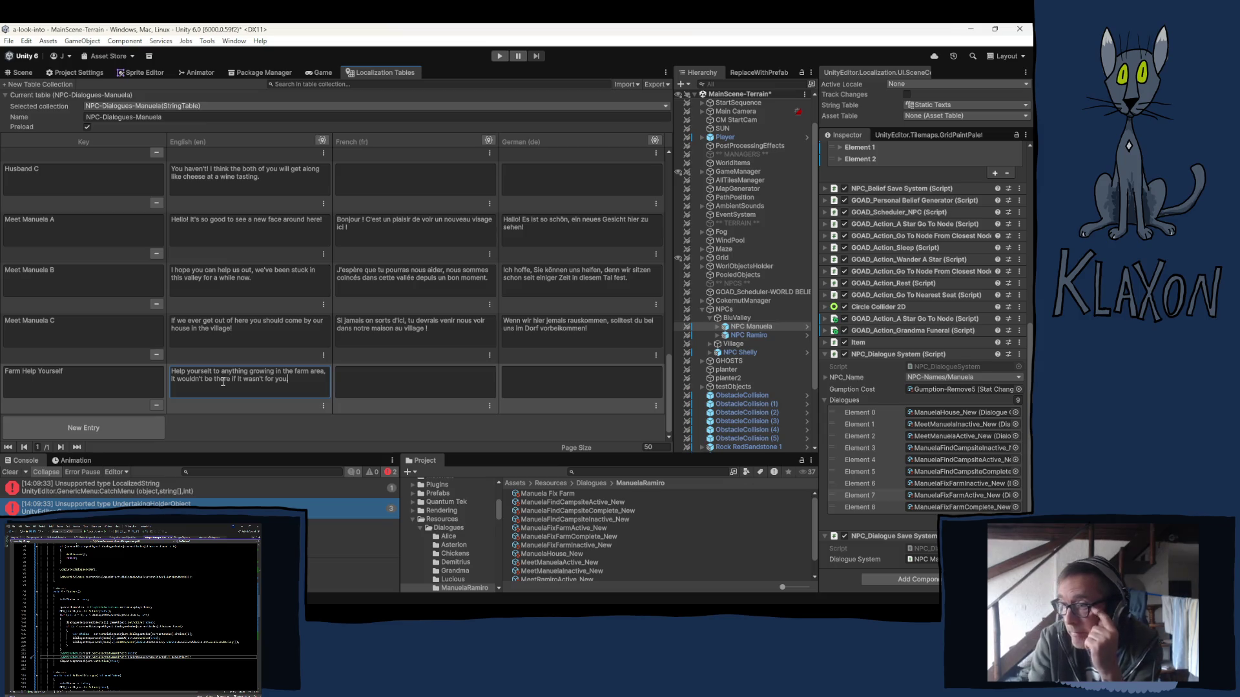
Put x placeholders in the French and German cells, and duplicate ManuelaHouse_New.
{"action": "left_click", "coordinate": [352, 394]}
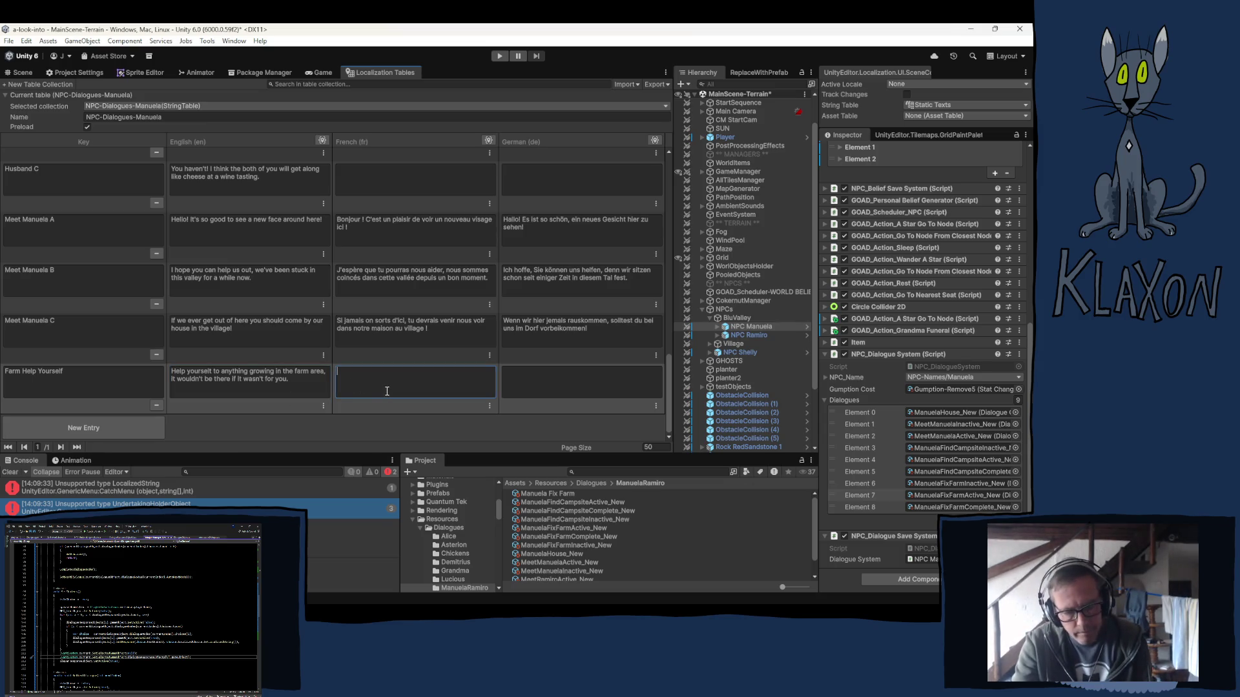
{"action": "type", "text": "x"}
{"action": "left_click", "coordinate": [544, 378]}
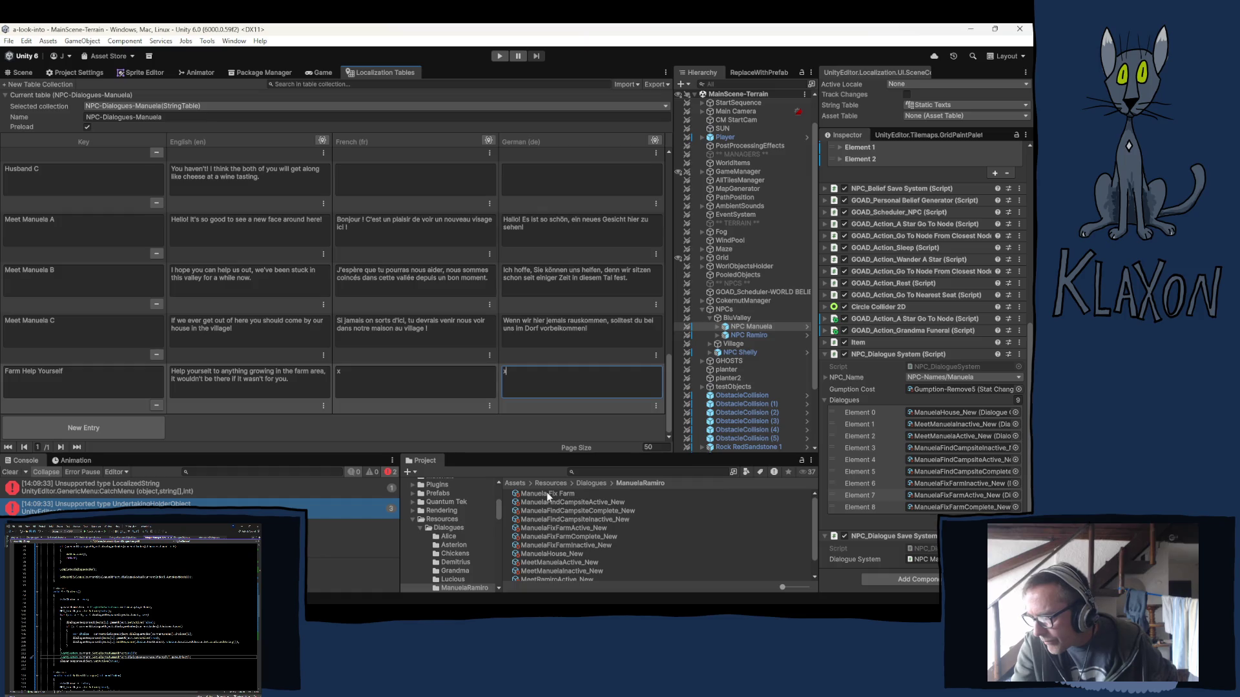
{"action": "left_click", "coordinate": [577, 554]}
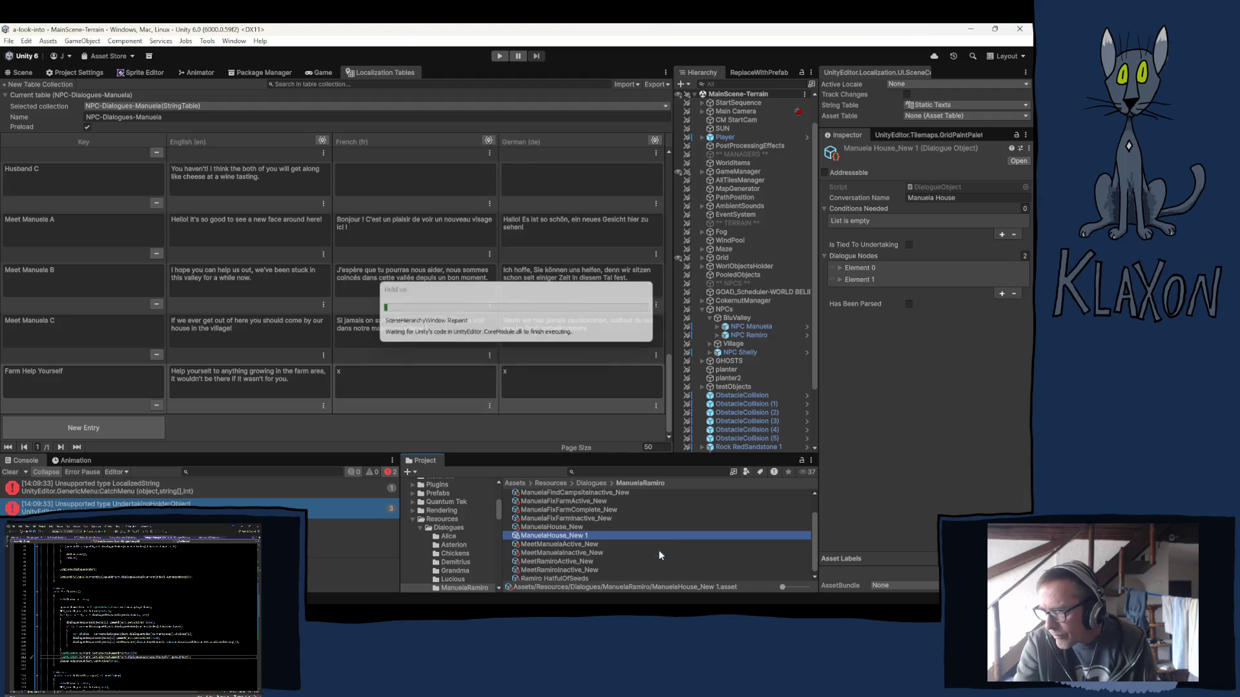
Rename the copy ManuelaHouse_New 1 to ManuelaBasic_Farm_New.
{"action": "left_click", "coordinate": [550, 539]}
{"action": "left_click_drag", "start_coordinate": [547, 539], "coordinate": [567, 541]}
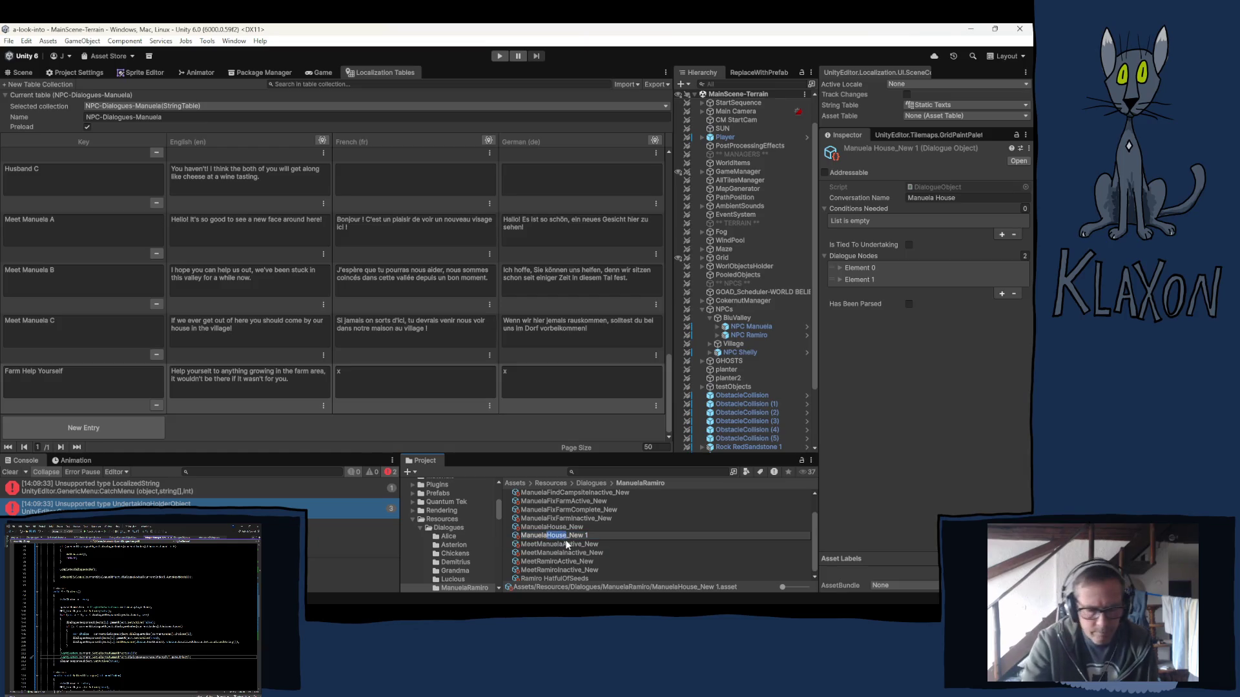
{"action": "type", "text": "Far"}
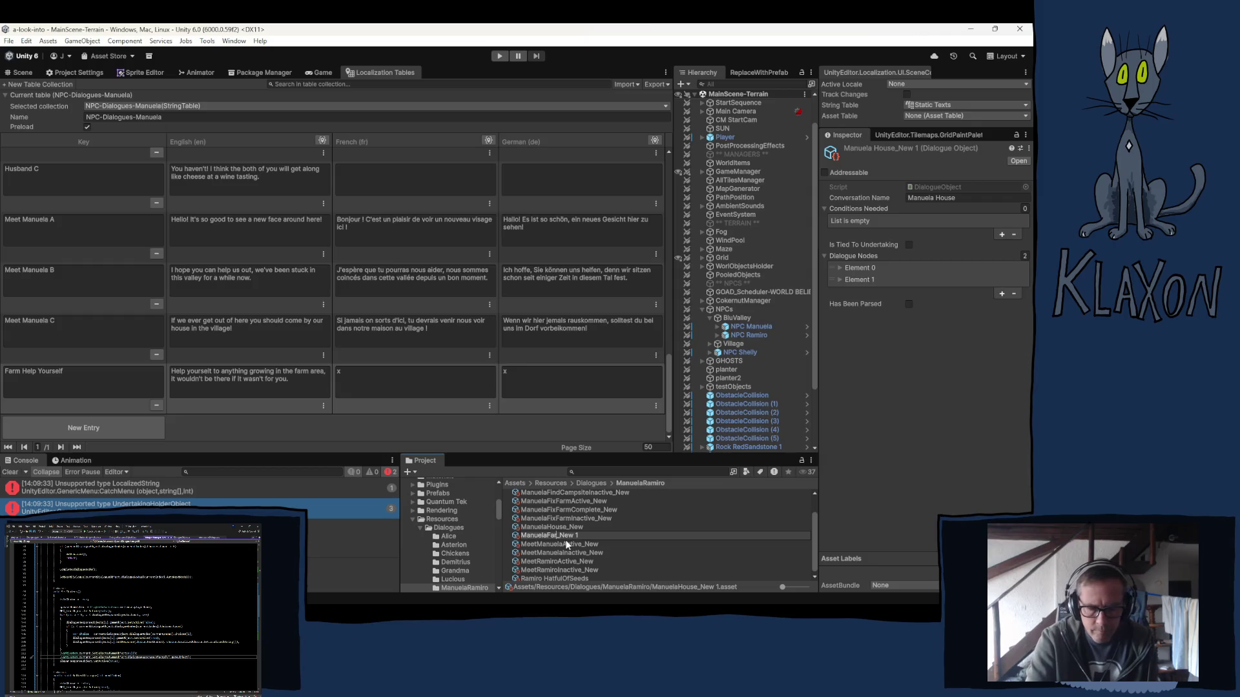
{"action": "type", "text": "m"}
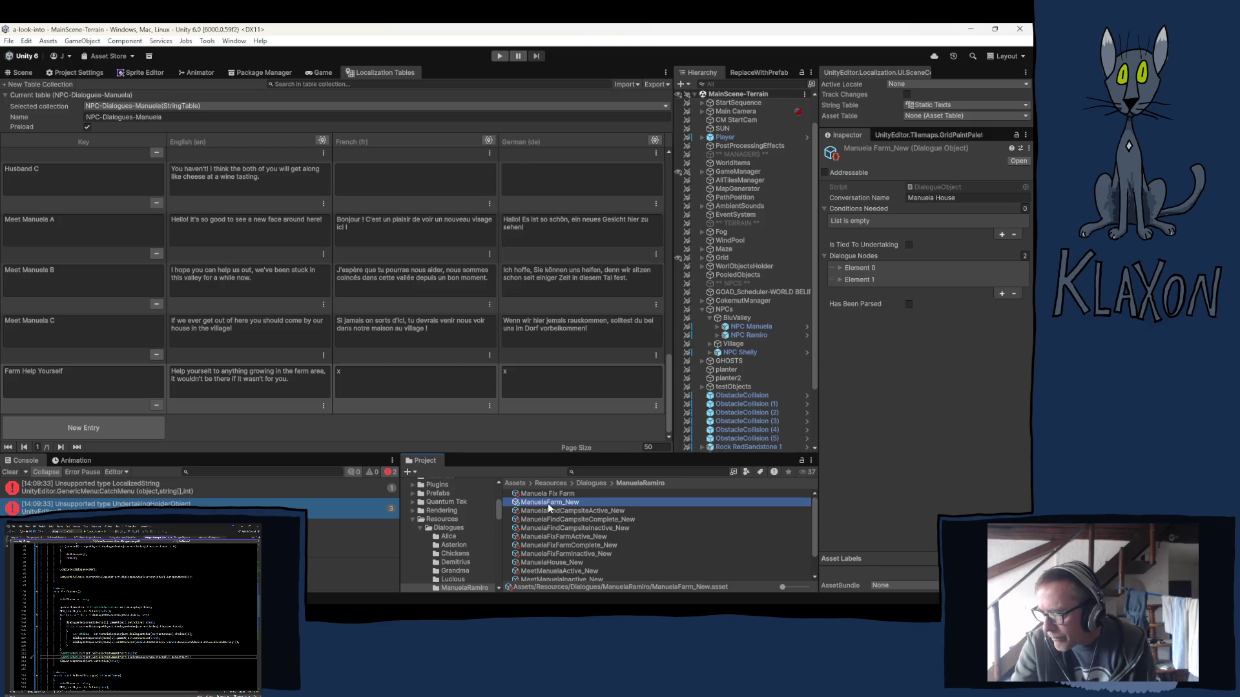
{"action": "left_click", "coordinate": [547, 503]}
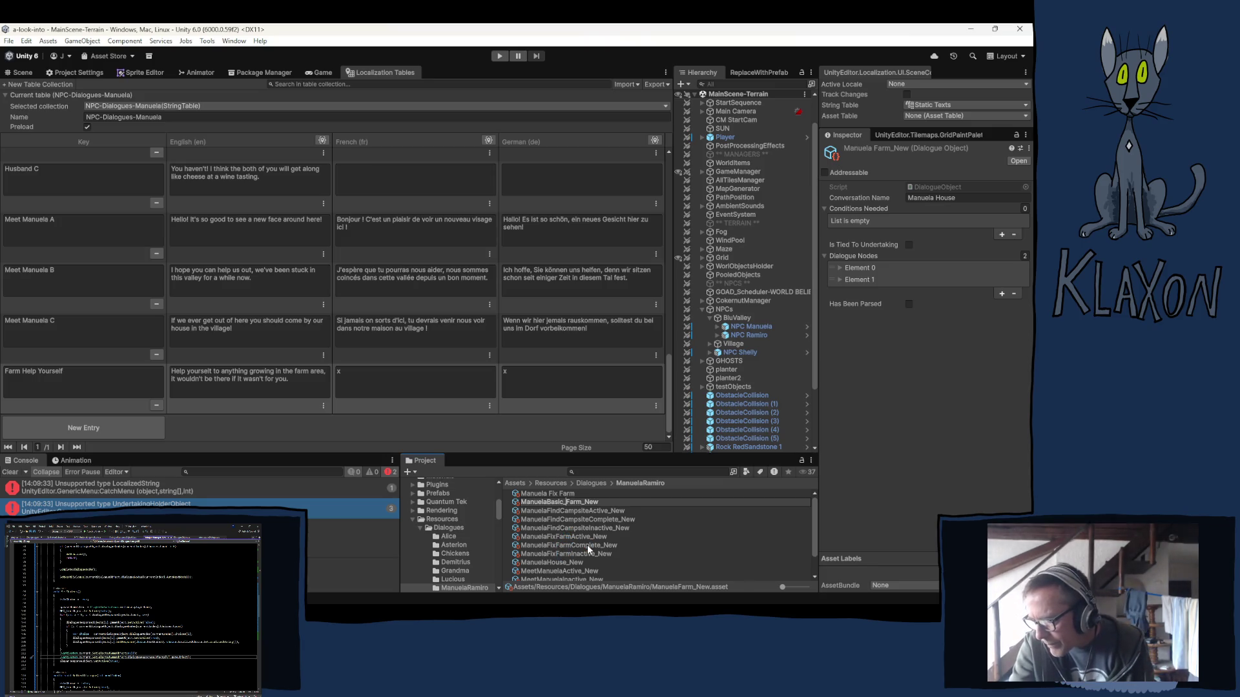
{"action": "key", "text": "Return"}
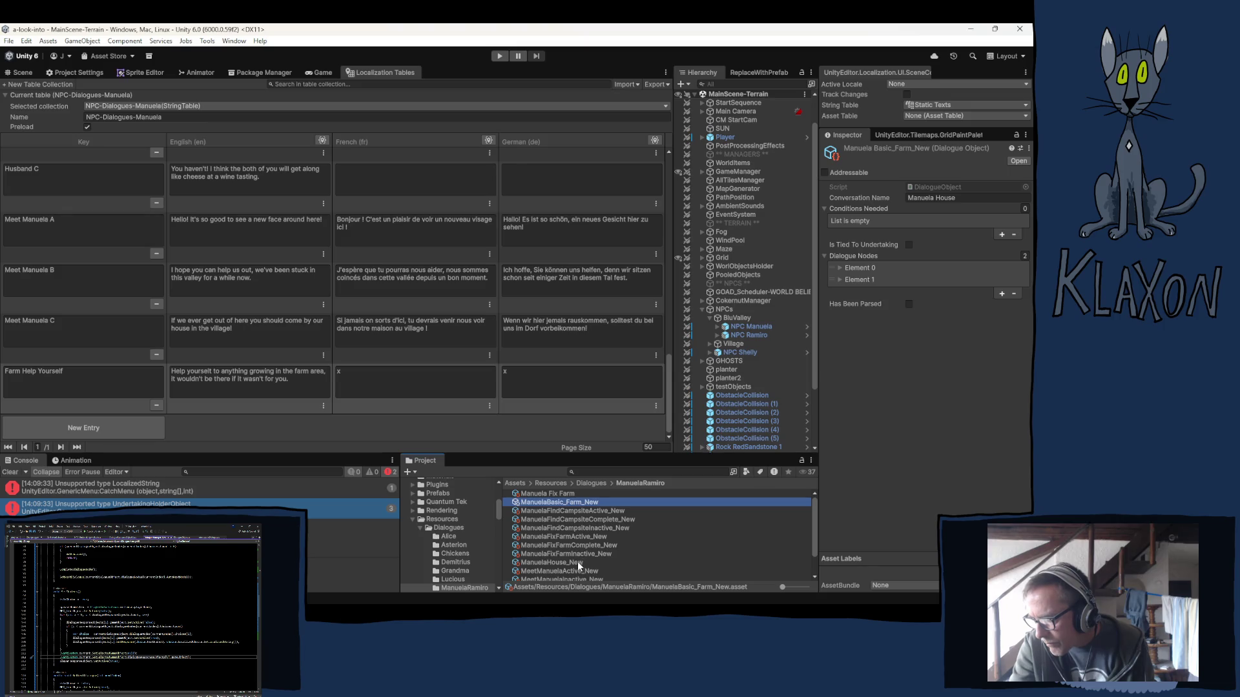
Rename the original ManuelaHouse_New to ManuelaBasic_House_New, then open the Dialogue Editor.
{"action": "left_click", "coordinate": [556, 563]}
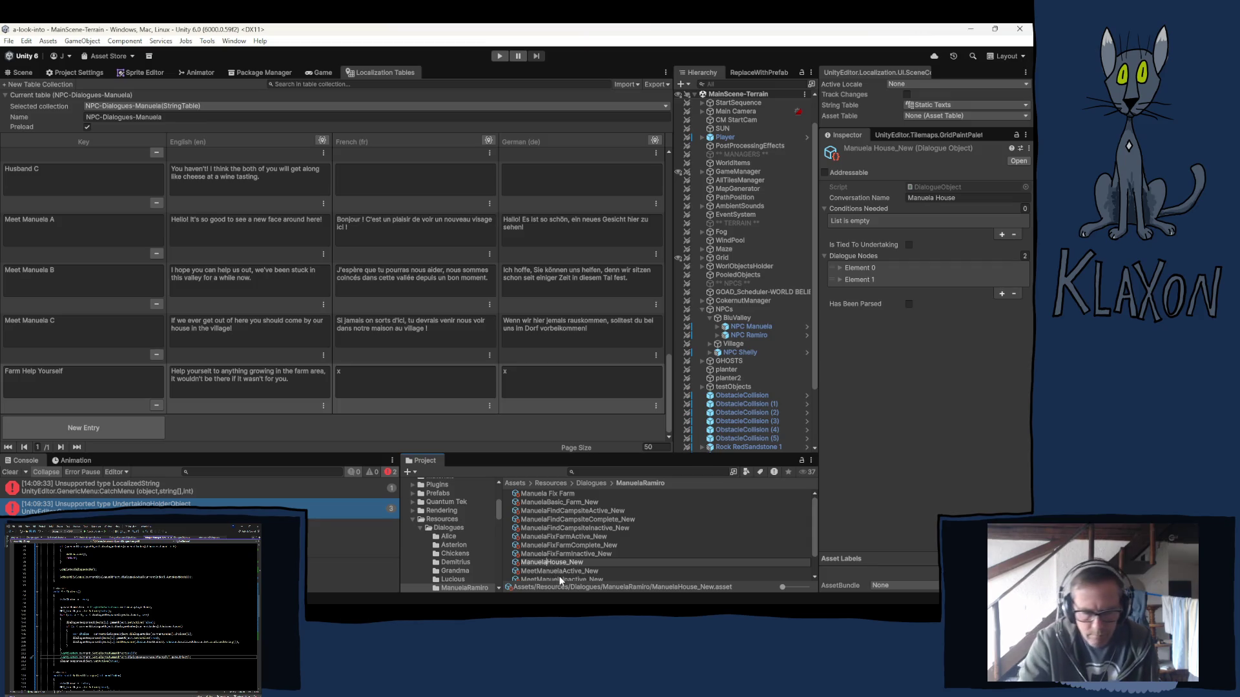
{"action": "type", "text": "Basic_"}
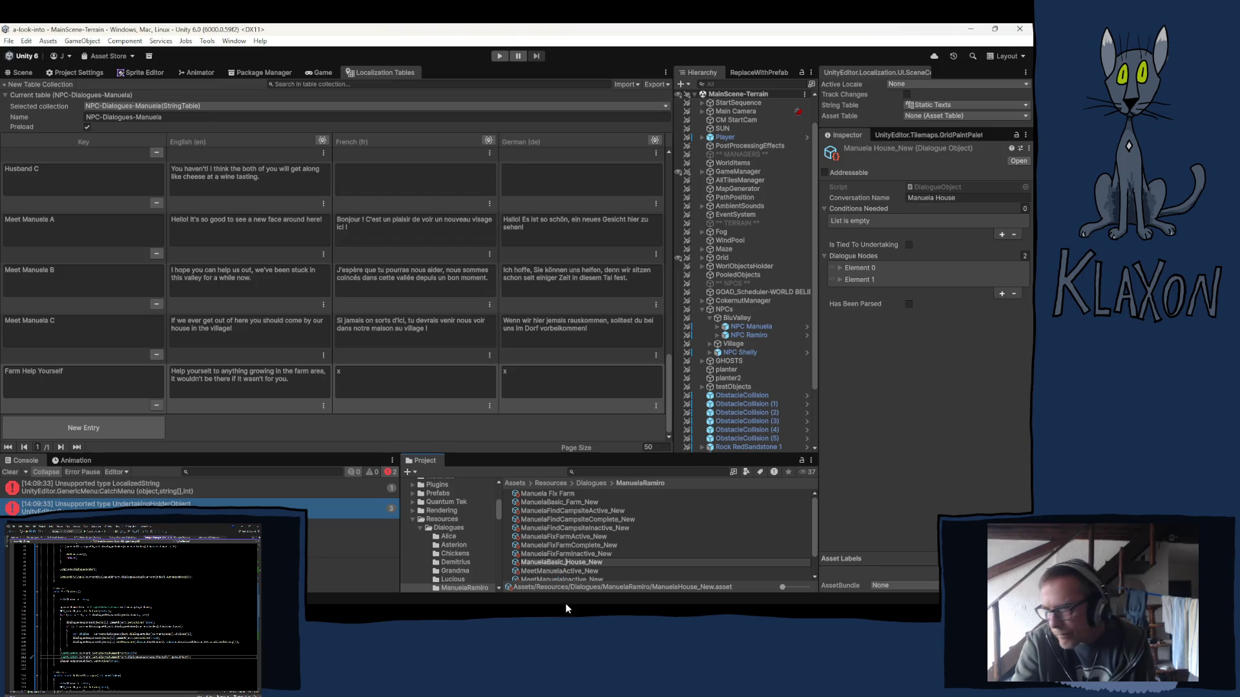
{"action": "key", "text": "Return"}
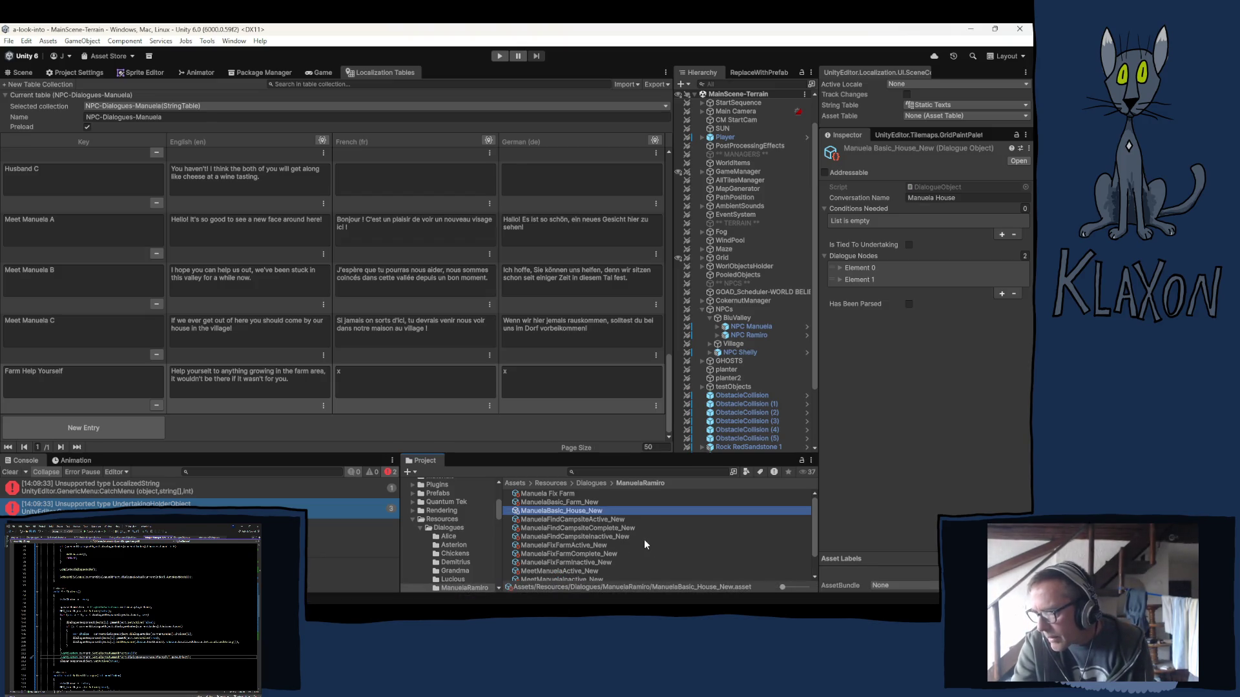
{"action": "left_click", "coordinate": [577, 503]}
{"action": "left_click", "coordinate": [258, 42]}
{"action": "mouse_move", "coordinate": [381, 125]}
{"action": "left_click", "coordinate": [429, 127]}
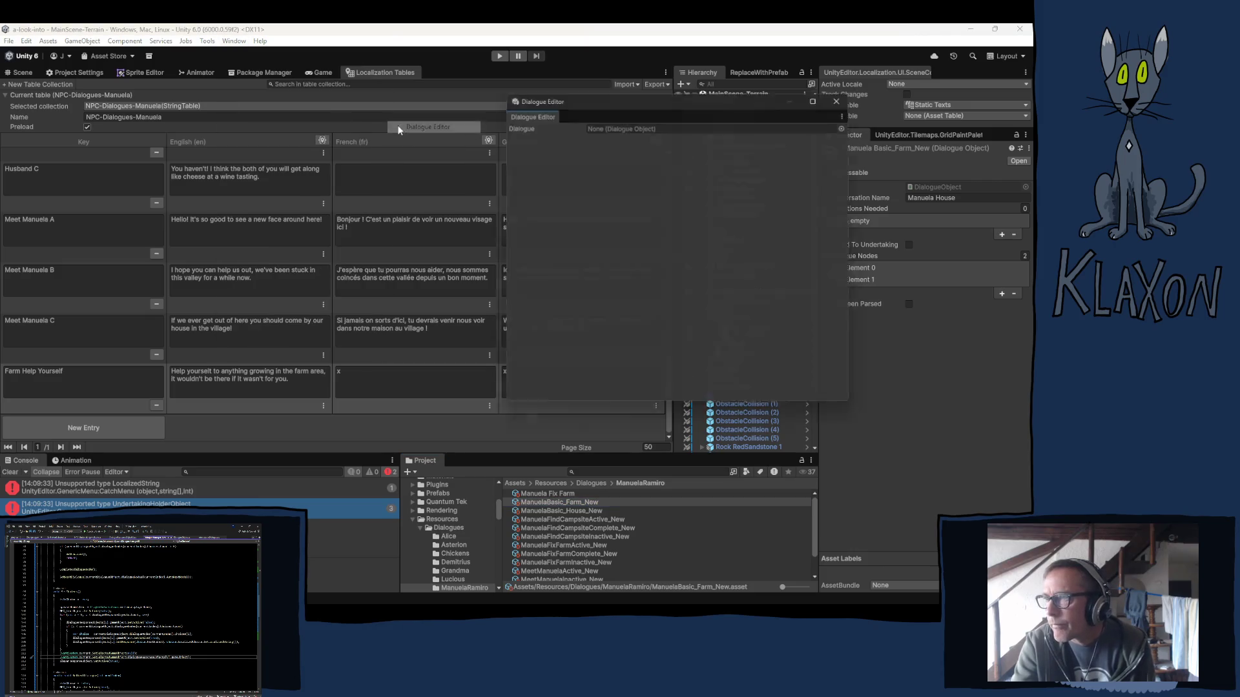
Load ManuelaBasic_Farm_New, name its conversation 'Manuela Farm', and require the ManuelaFarmActive-True condition.
{"action": "left_click", "coordinate": [554, 511]}
{"action": "left_click", "coordinate": [555, 503]}
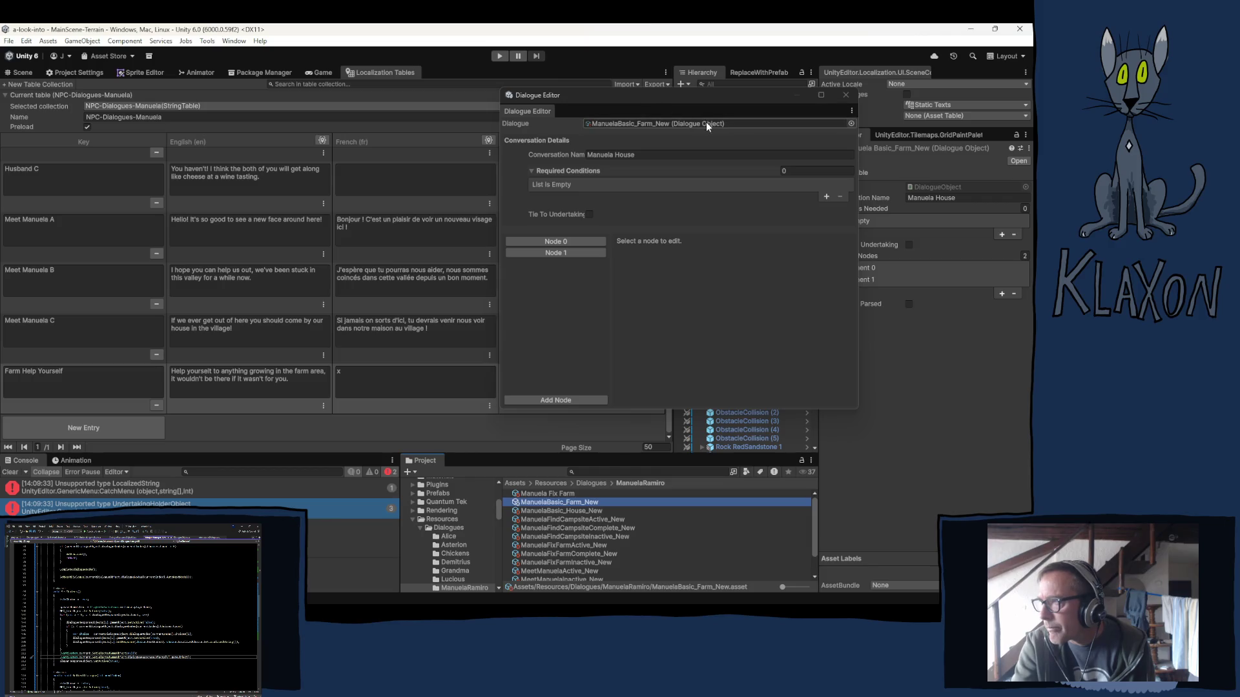
{"action": "left_click_drag", "start_coordinate": [638, 95], "coordinate": [536, 91]}
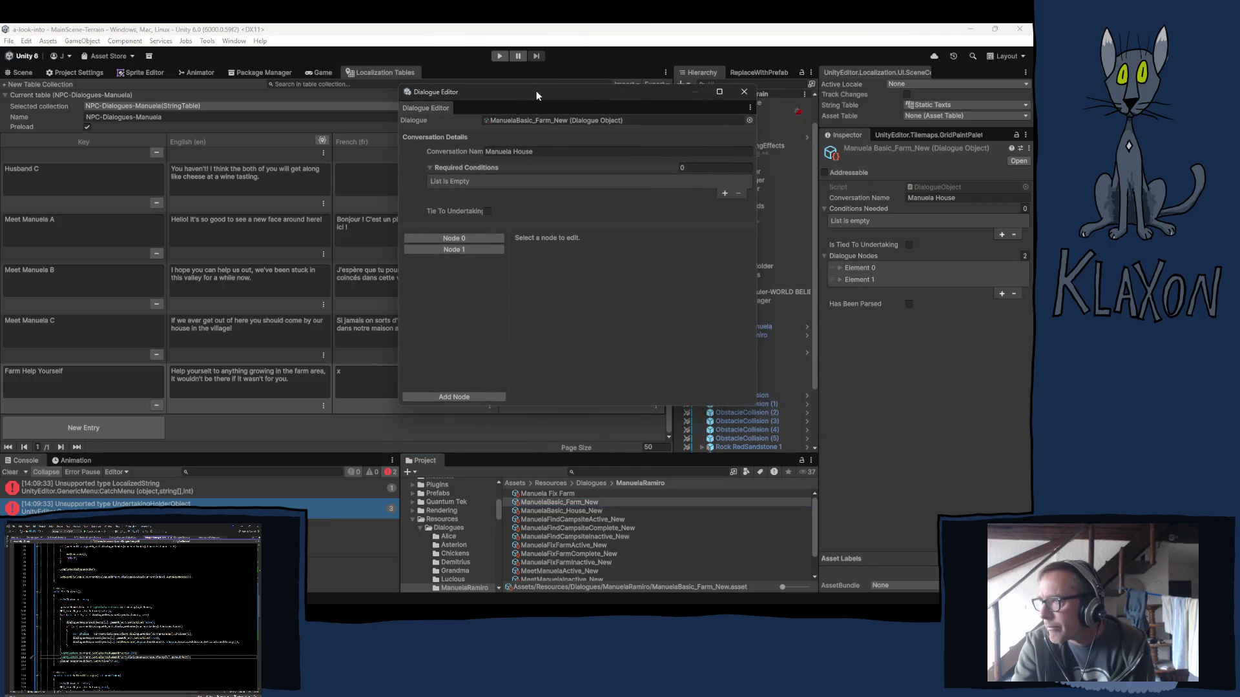
{"action": "left_click", "coordinate": [514, 151]}
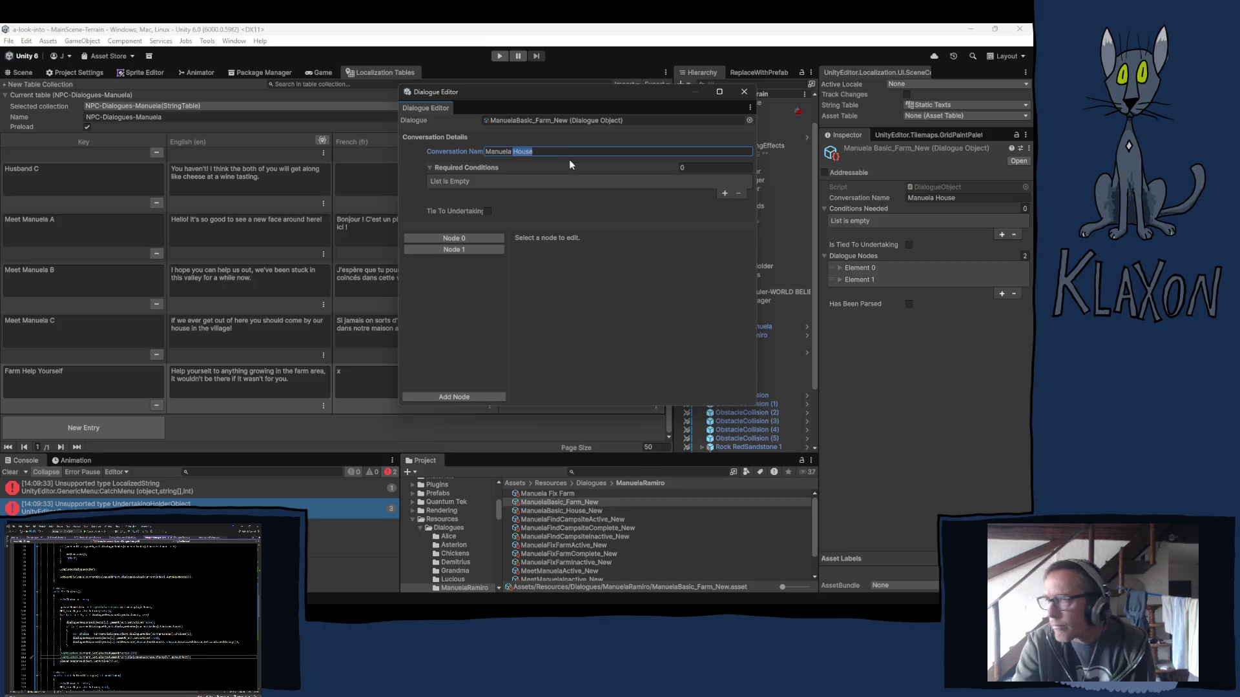
{"action": "type", "text": "Farm"}
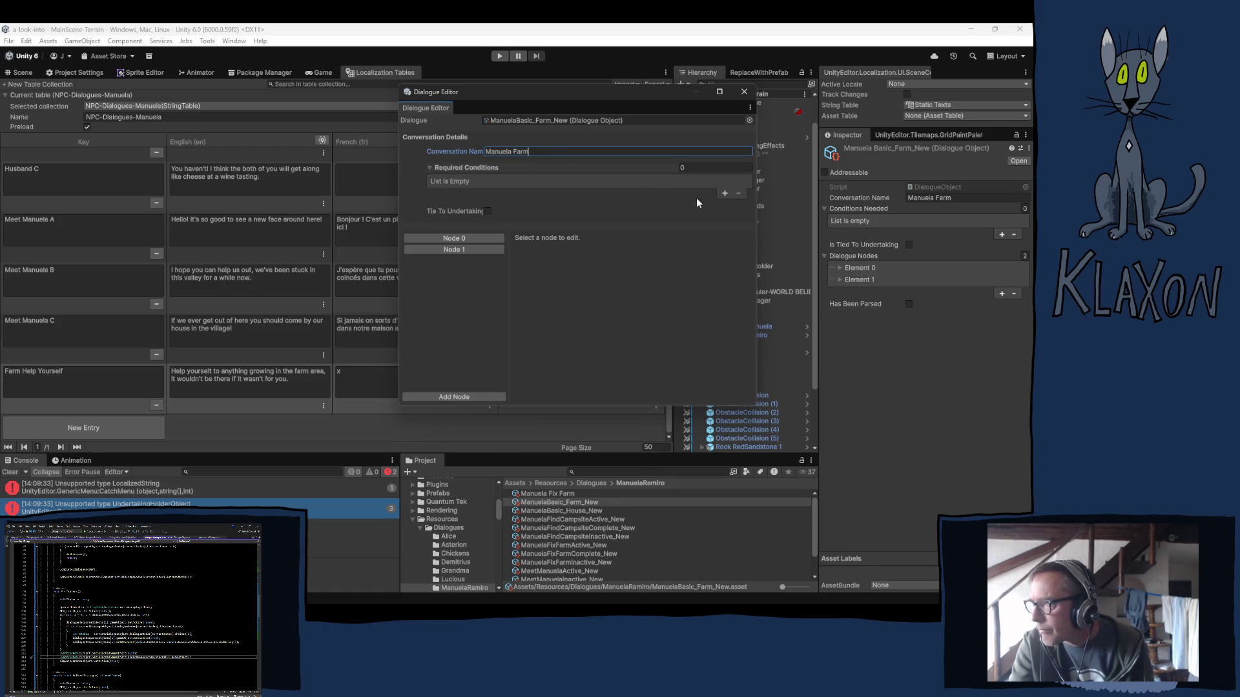
{"action": "left_click", "coordinate": [725, 194]}
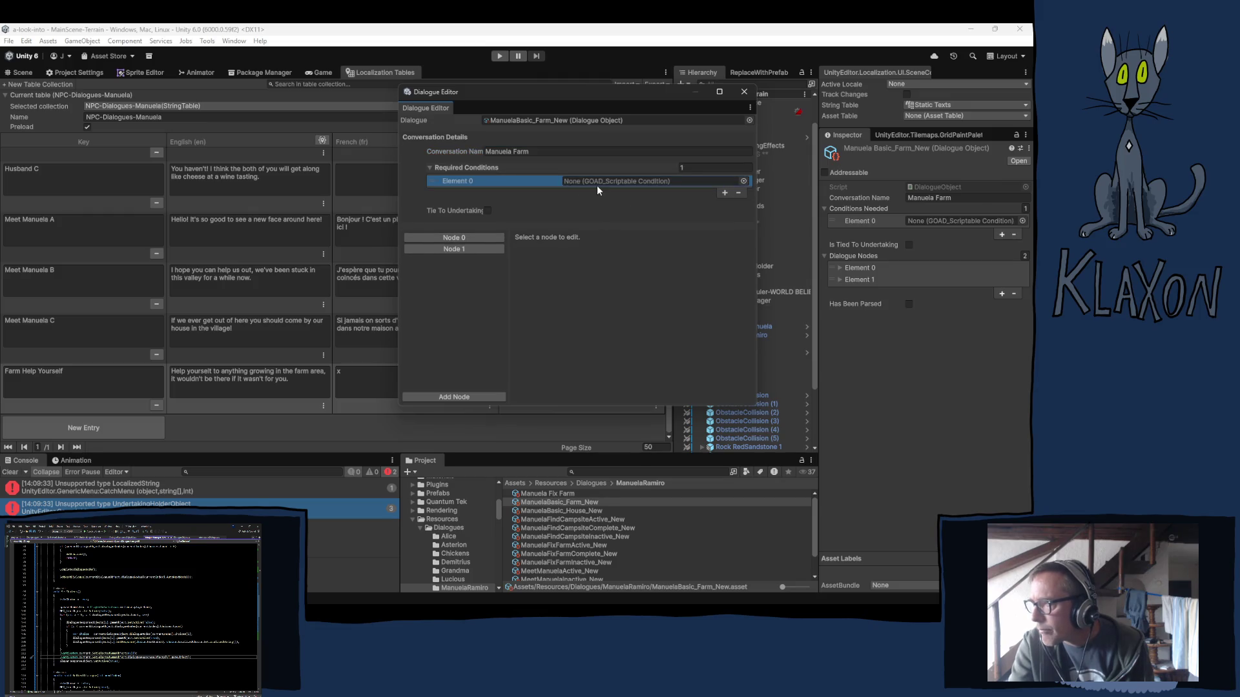
{"action": "left_click", "coordinate": [744, 180]}
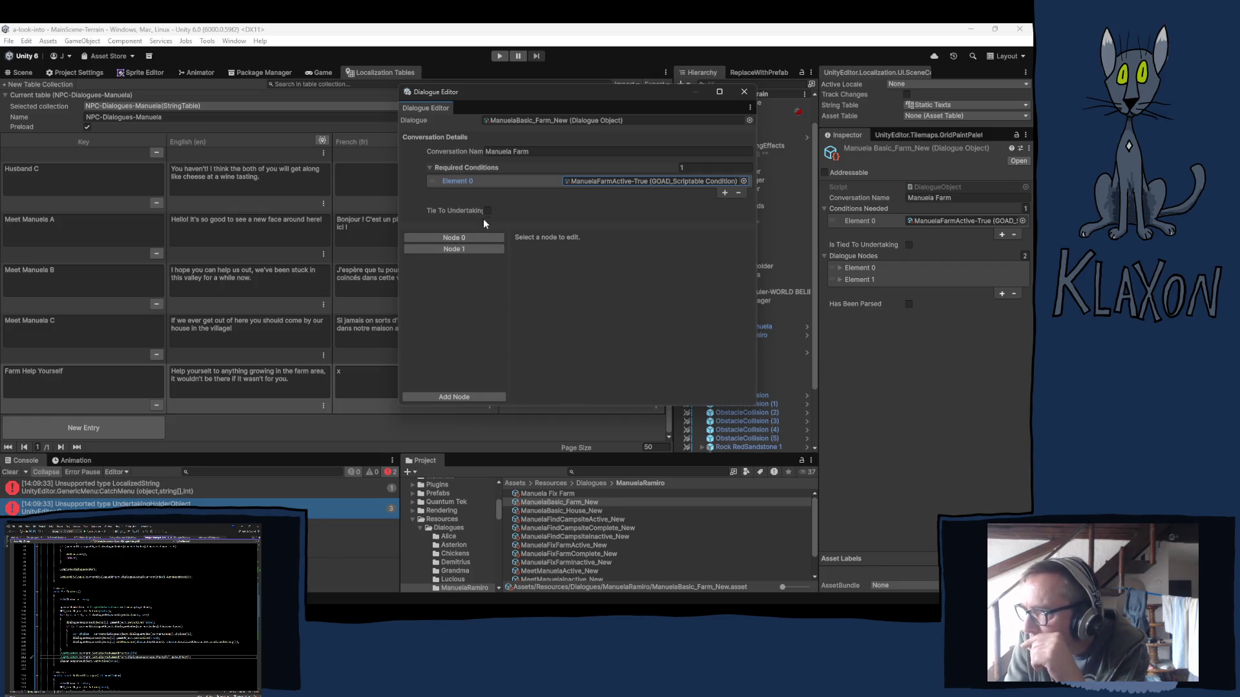
{"action": "left_click", "coordinate": [453, 238]}
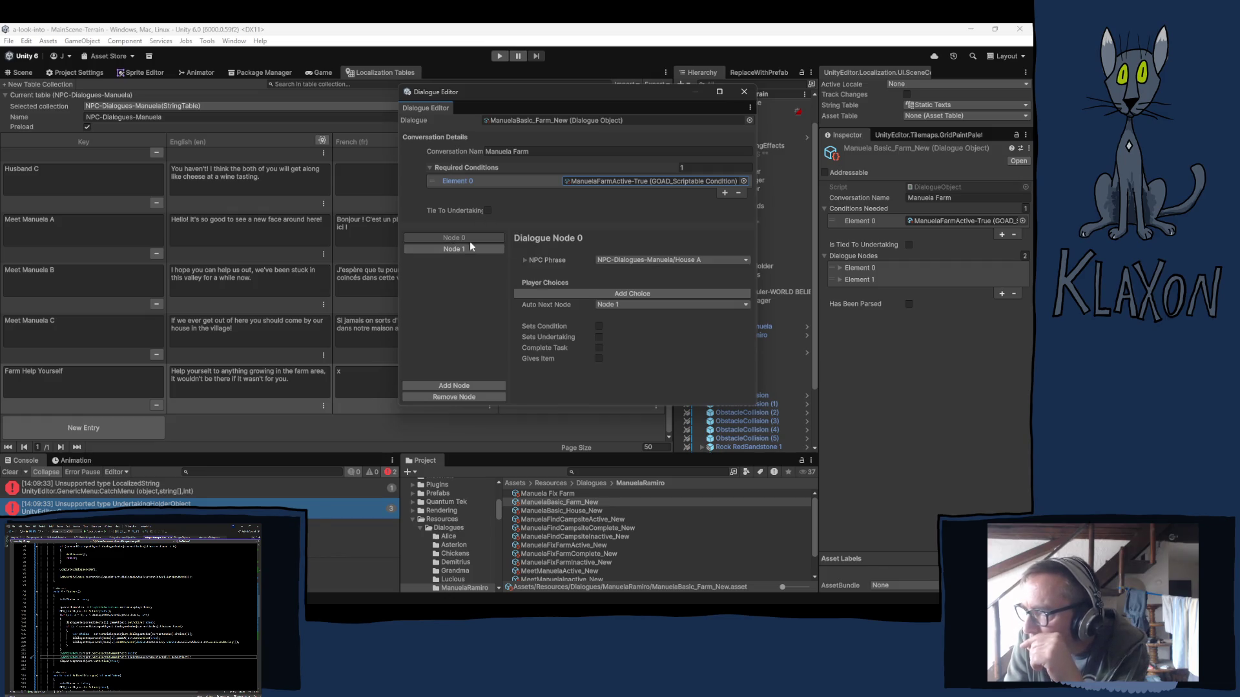
{"action": "left_click", "coordinate": [695, 261]}
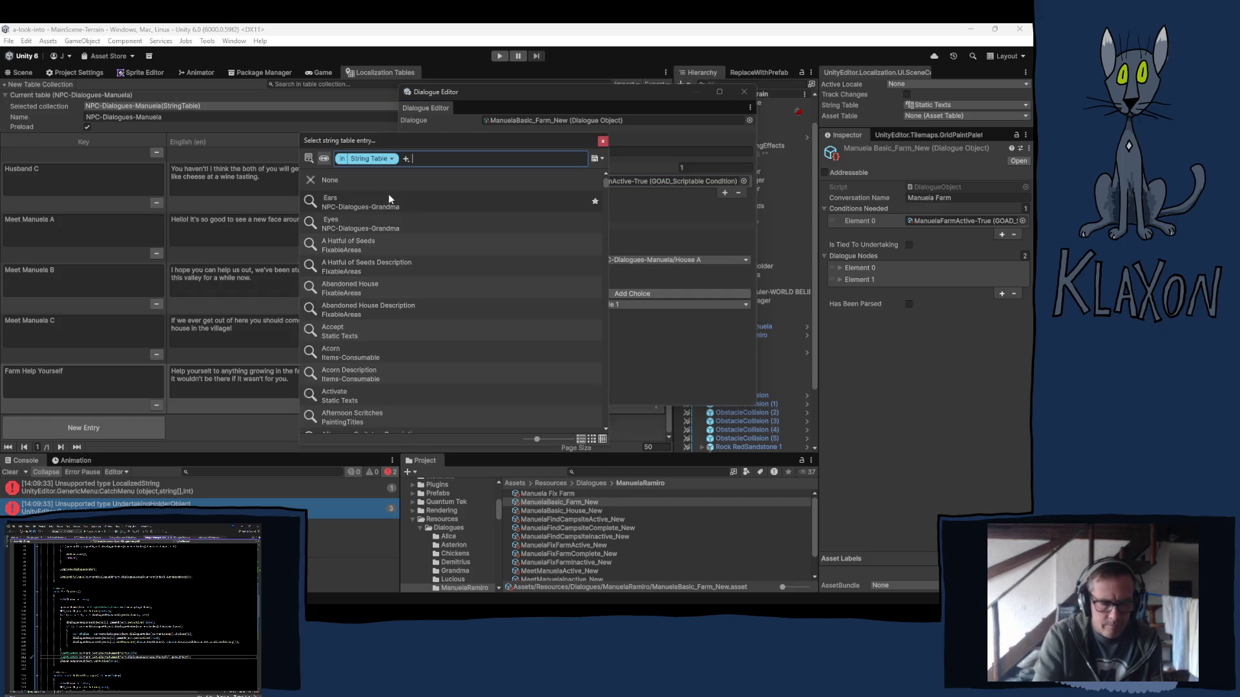
Make Node 0 speak 'Farm Help Yourself' with Auto Next Node None, and remove Node 1.
{"action": "type", "text": "farm he"}
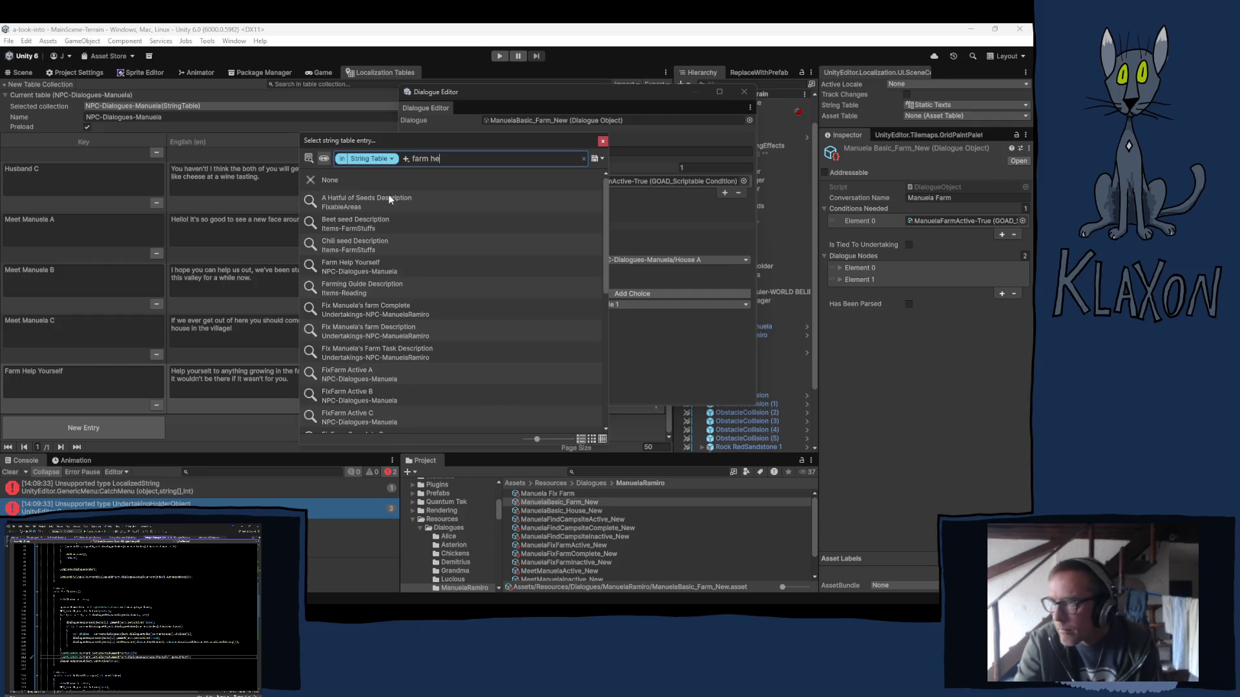
{"action": "type", "text": "lp"}
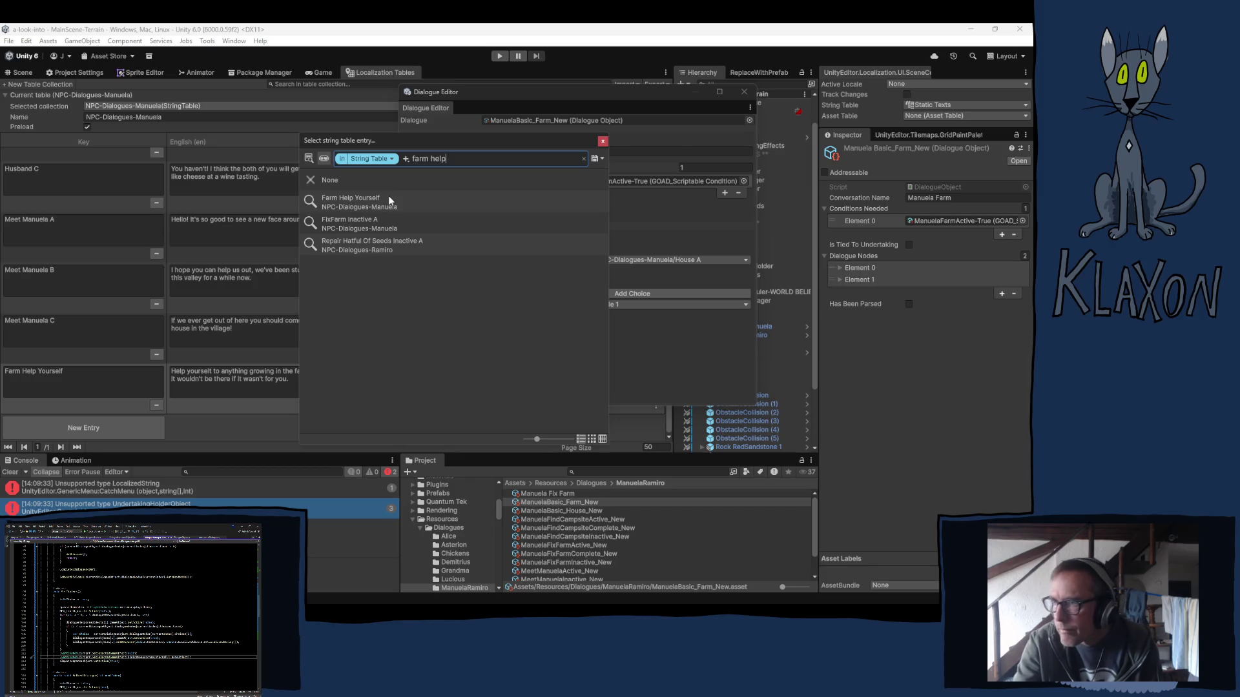
{"action": "left_click", "coordinate": [602, 142]}
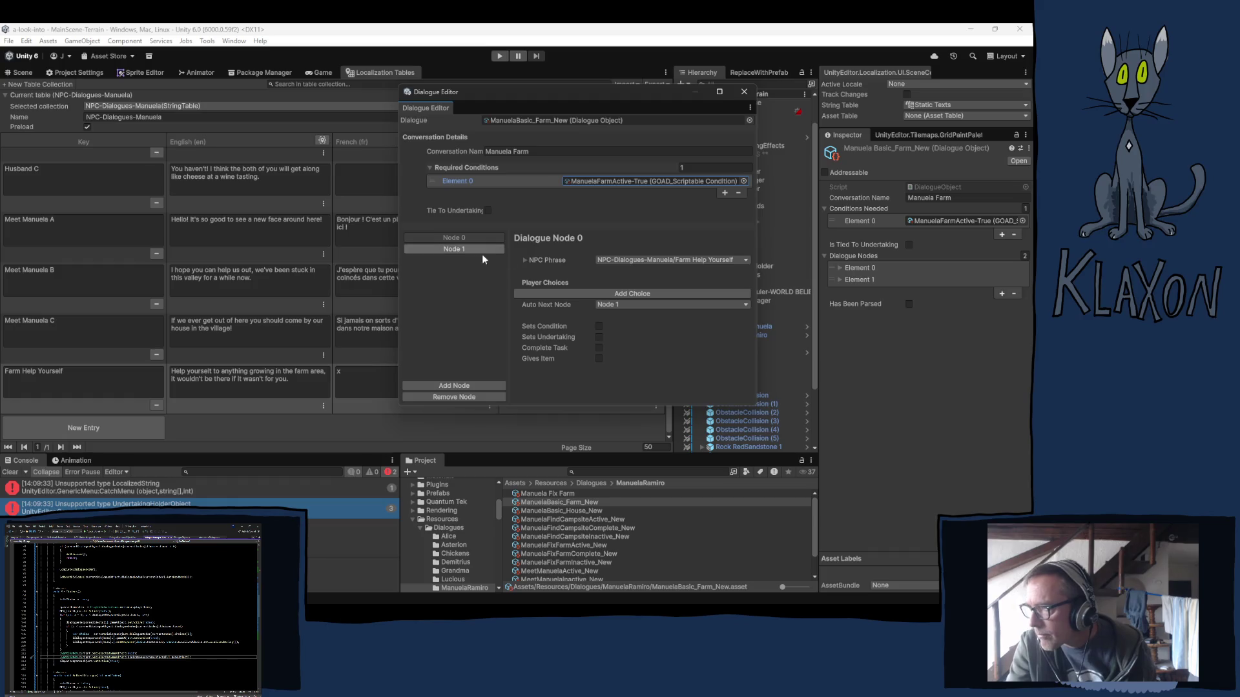
{"action": "left_click", "coordinate": [603, 305]}
{"action": "left_click", "coordinate": [610, 313]}
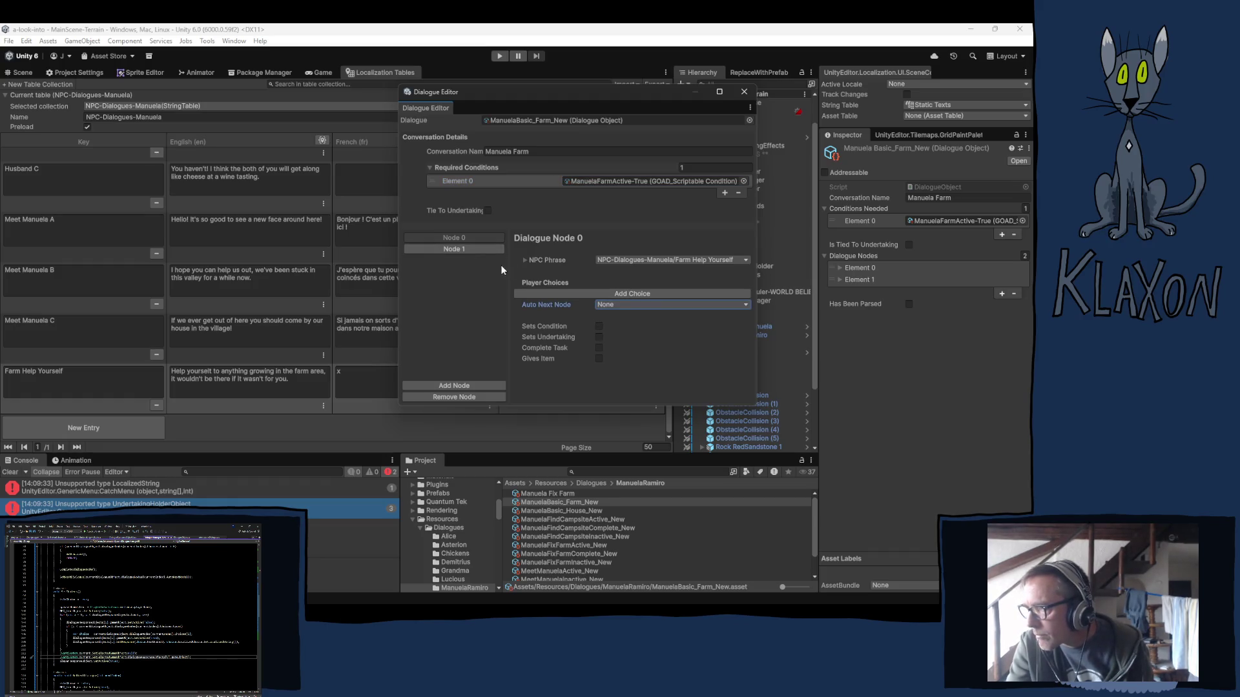
{"action": "left_click", "coordinate": [456, 249]}
{"action": "left_click", "coordinate": [451, 398]}
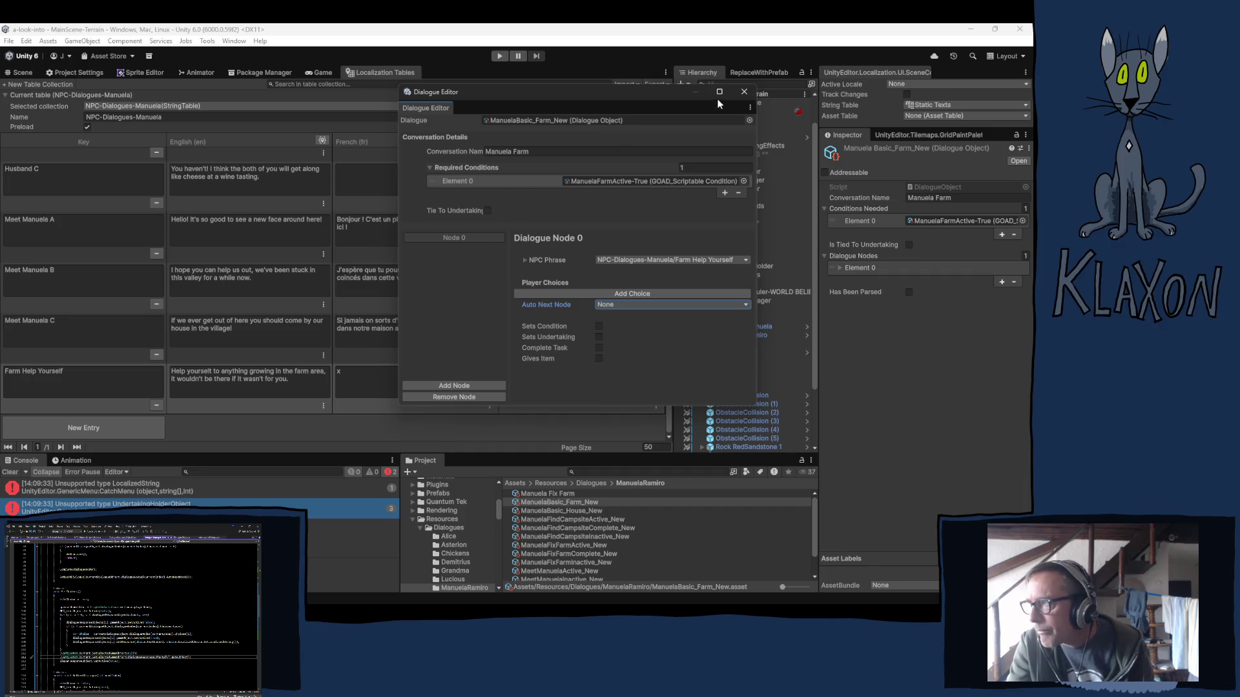
{"action": "left_click", "coordinate": [745, 94]}
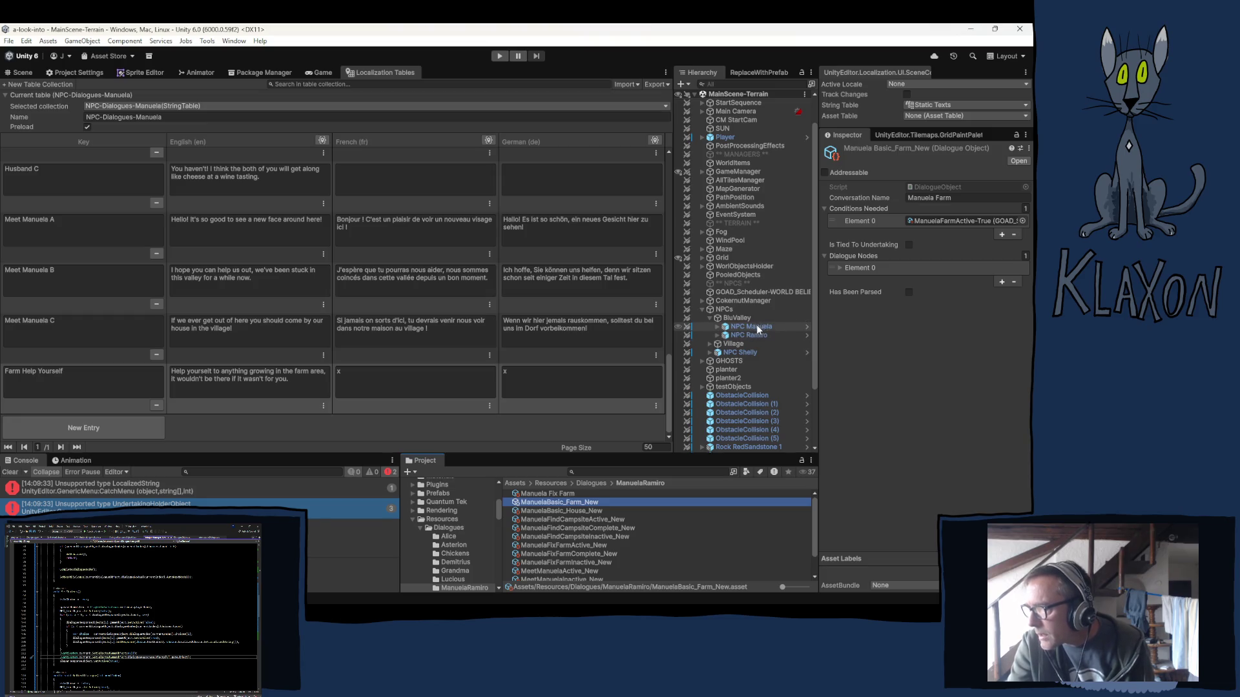
Add ManuelaBasic_Farm_New to NPC Manuela's Dialogues and move it up to Element 1.
{"action": "left_click", "coordinate": [757, 327]}
{"action": "scroll", "coordinate": [851, 427], "scroll_direction": "down", "scroll_amount": 10}
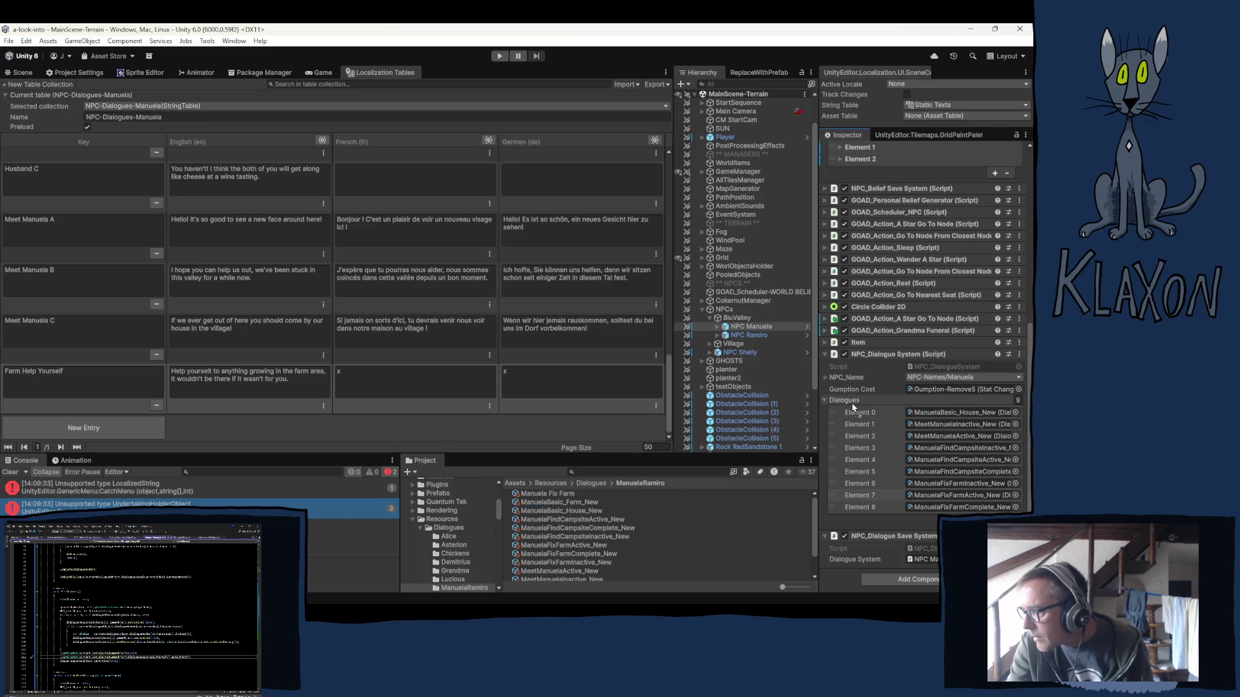
{"action": "left_click_drag", "start_coordinate": [848, 403], "coordinate": [847, 401]}
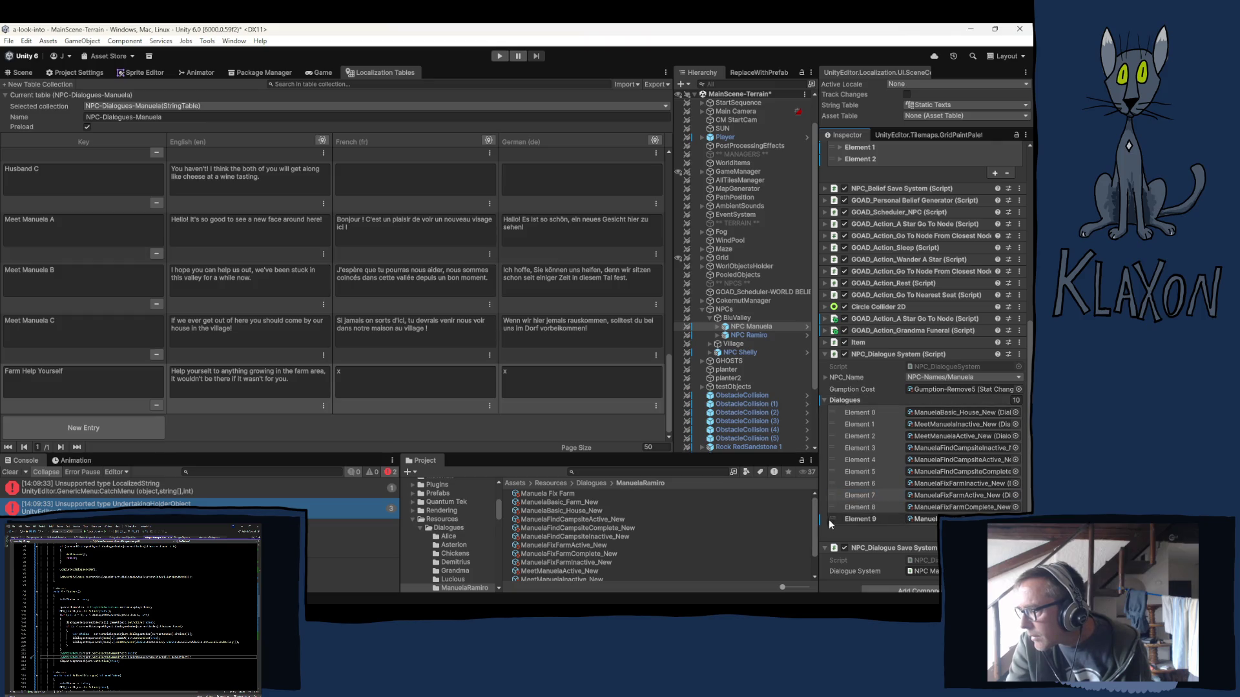
{"action": "left_click_drag", "start_coordinate": [833, 520], "coordinate": [834, 421]}
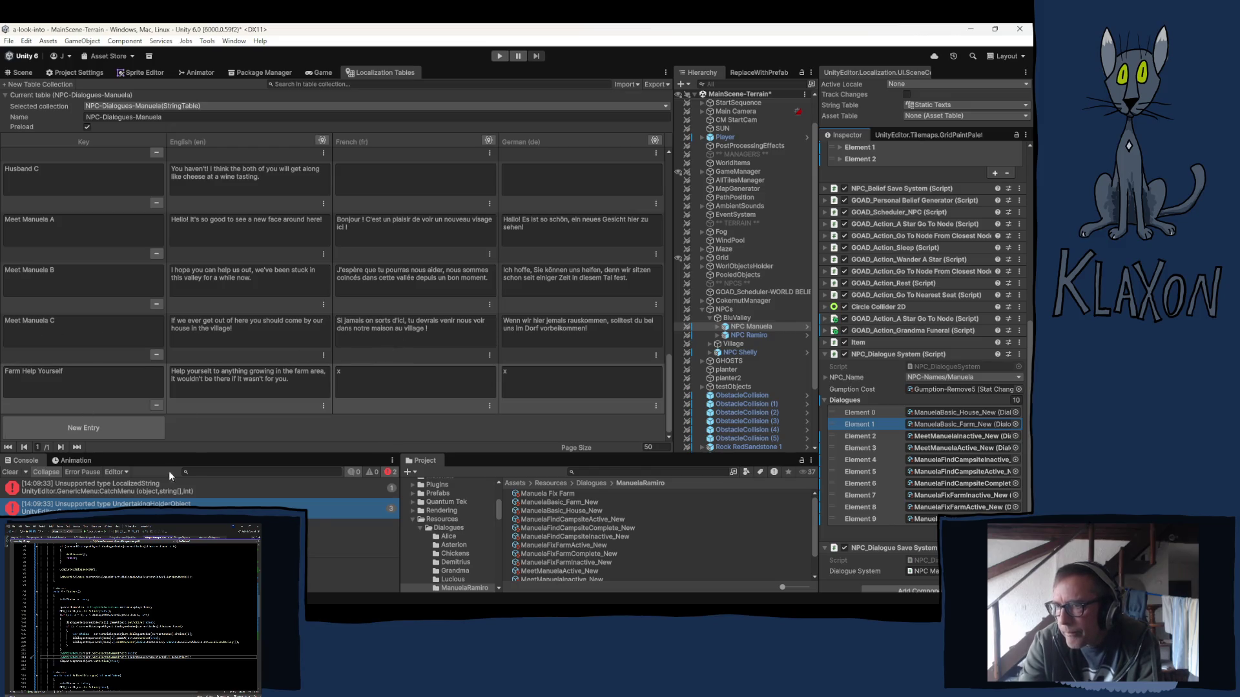
Switch Localization Tables to NPC-Dialogues-Ramiro and scroll down to the Repair Hatful Of Seeds rows.
{"action": "left_click", "coordinate": [158, 104]}
{"action": "mouse_move", "coordinate": [133, 118]}
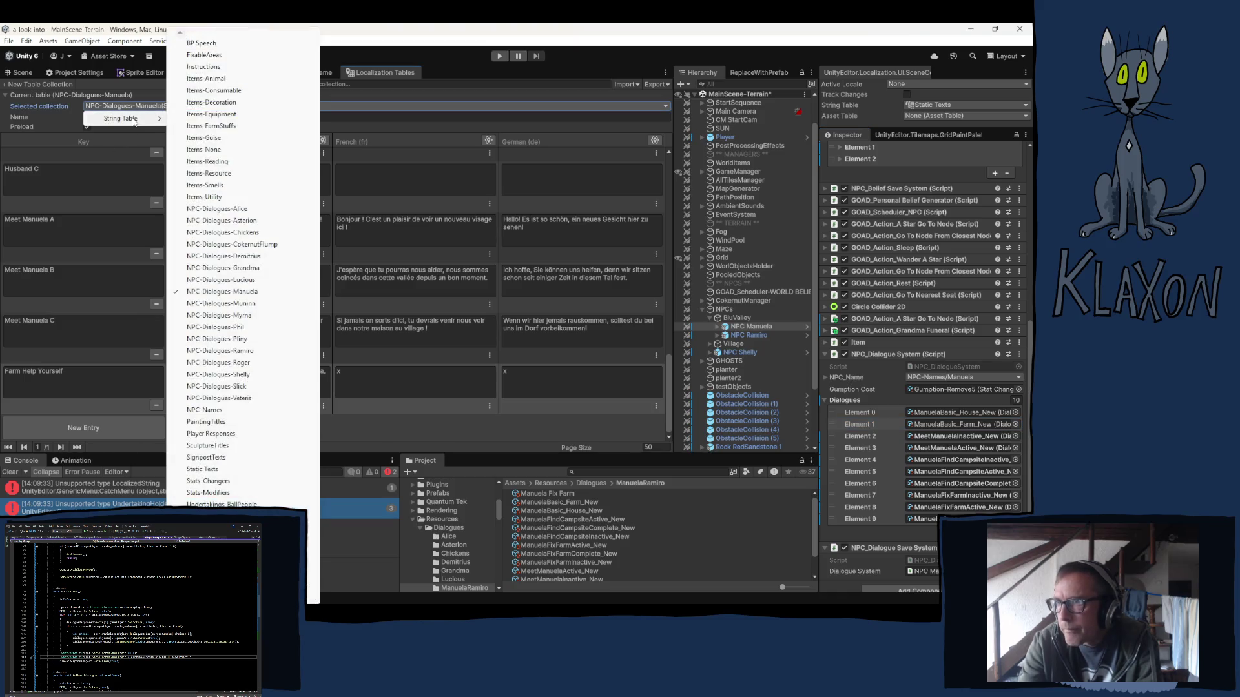
{"action": "left_click", "coordinate": [245, 352]}
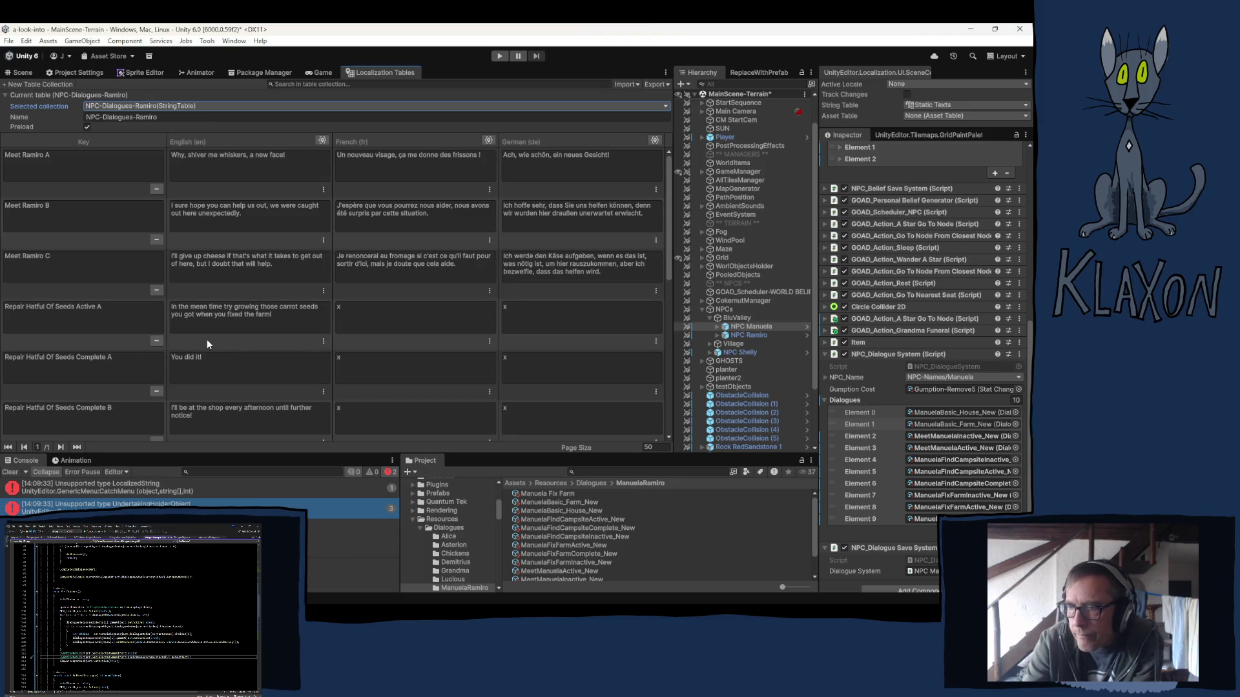
{"action": "scroll", "coordinate": [207, 339], "scroll_direction": "down", "scroll_amount": 1}
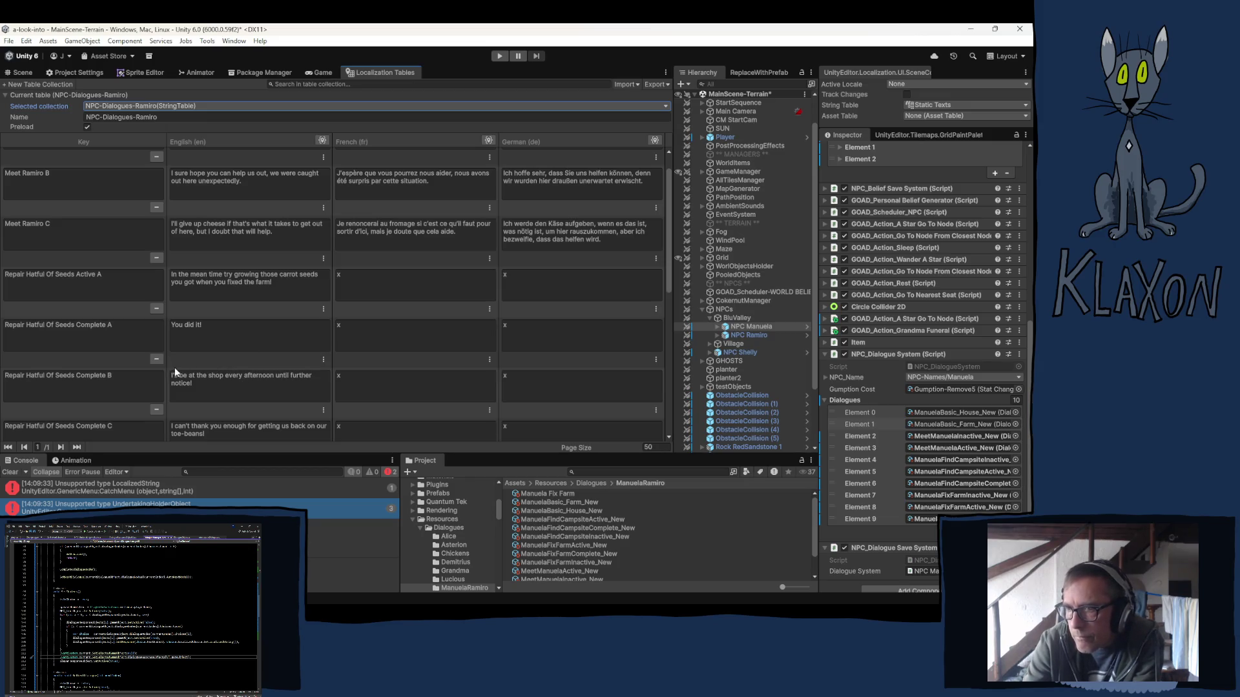
{"action": "scroll", "coordinate": [194, 363], "scroll_direction": "down", "scroll_amount": 3}
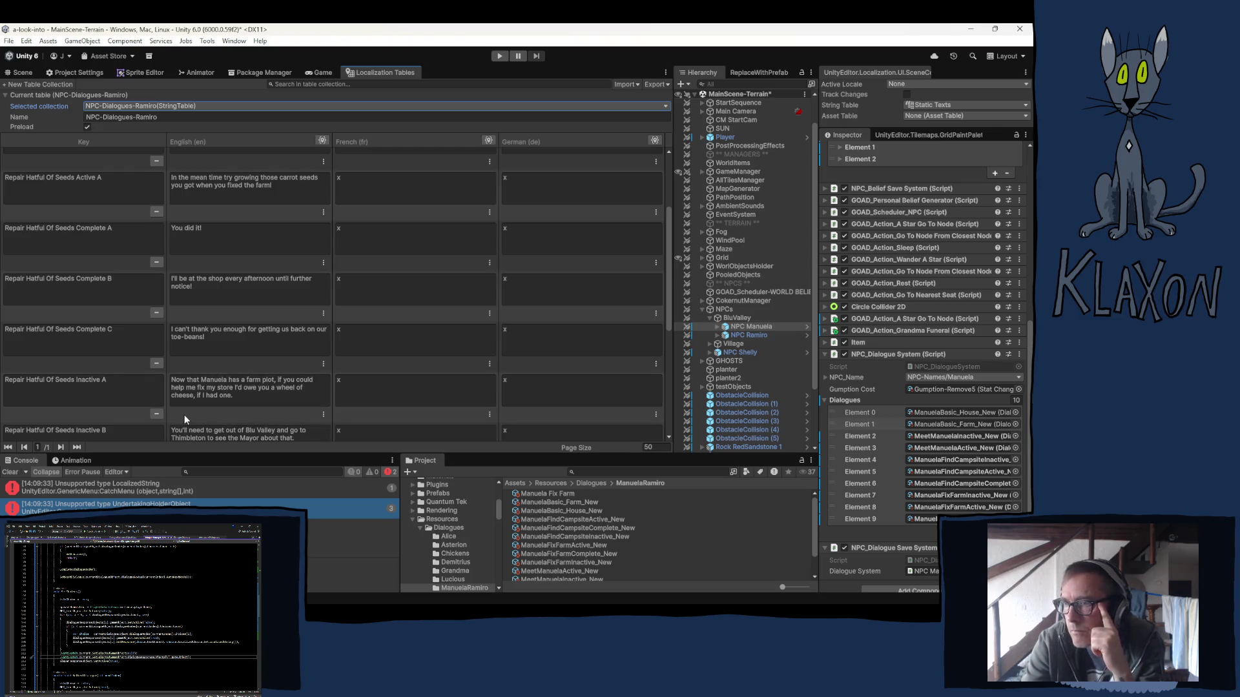
{"action": "scroll", "coordinate": [194, 417], "scroll_direction": "down", "scroll_amount": 1}
{"action": "scroll", "coordinate": [259, 422], "scroll_direction": "down", "scroll_amount": 1}
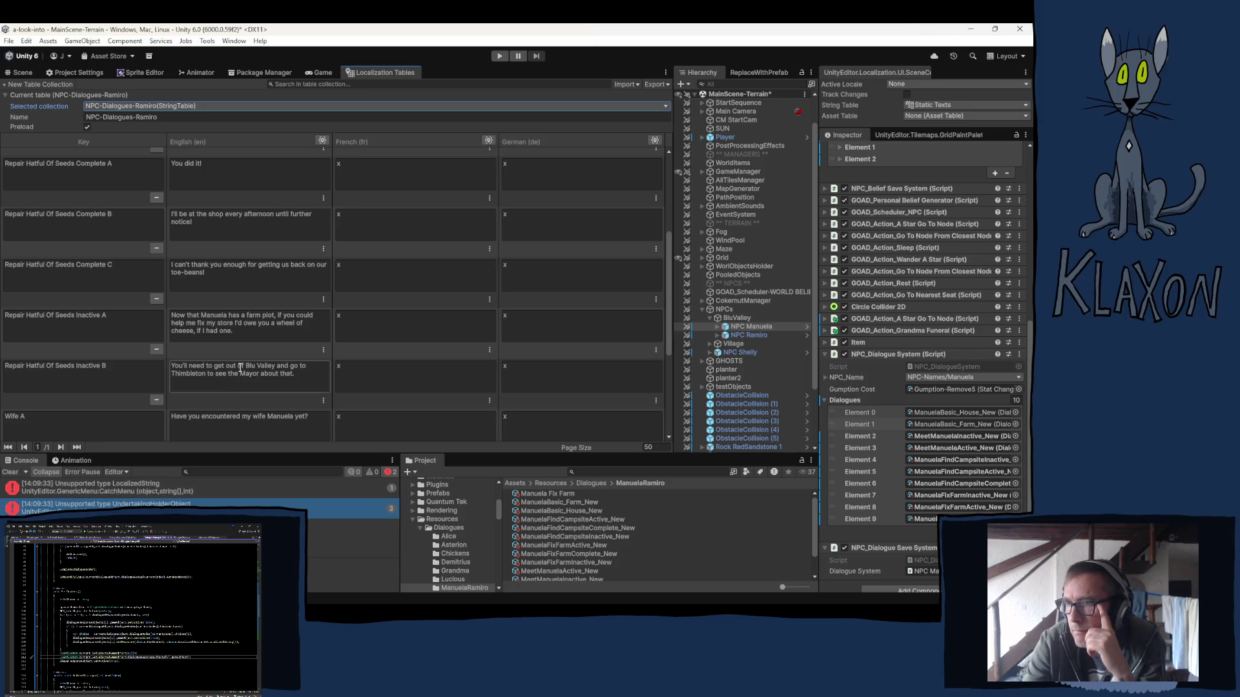
Delete 'Blu Valley and go' and the extra space so the Inactive B line reads 'get out to Thimbleton'.
{"action": "left_click_drag", "start_coordinate": [244, 367], "coordinate": [295, 373]}
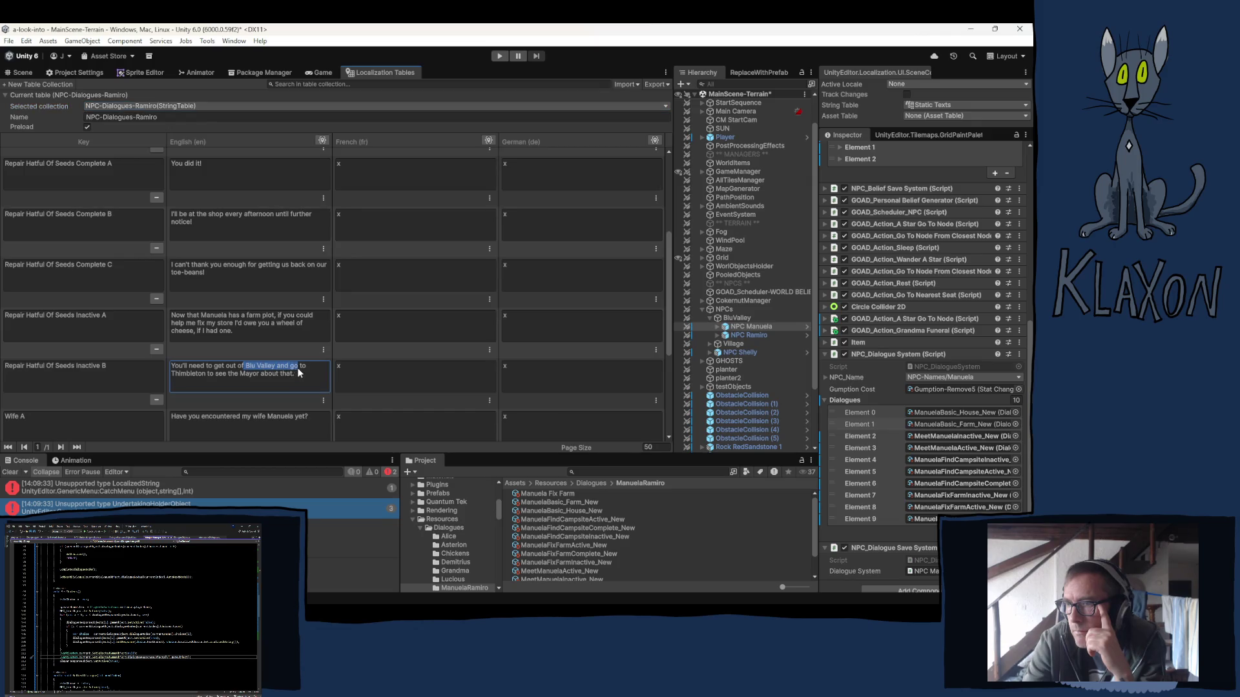
{"action": "key", "text": "BackSpace"}
{"action": "key", "text": "BackSpace"}
{"action": "key", "text": "BackSpace"}
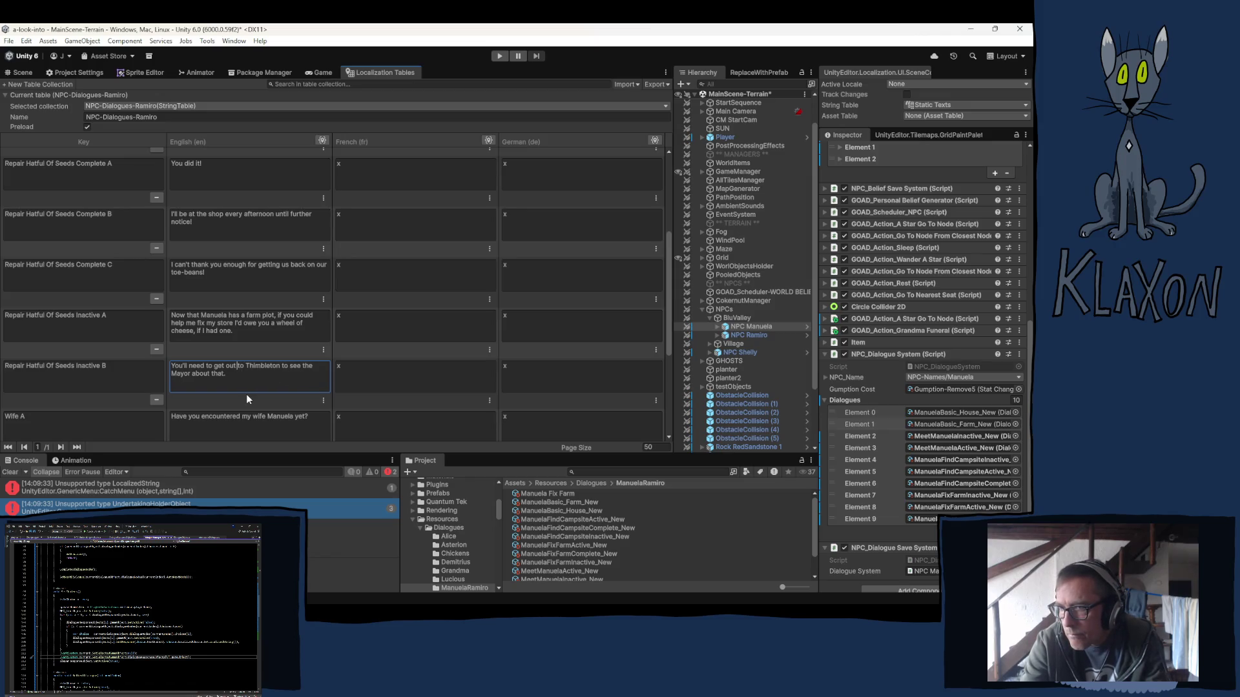
{"action": "key", "text": "BackSpace"}
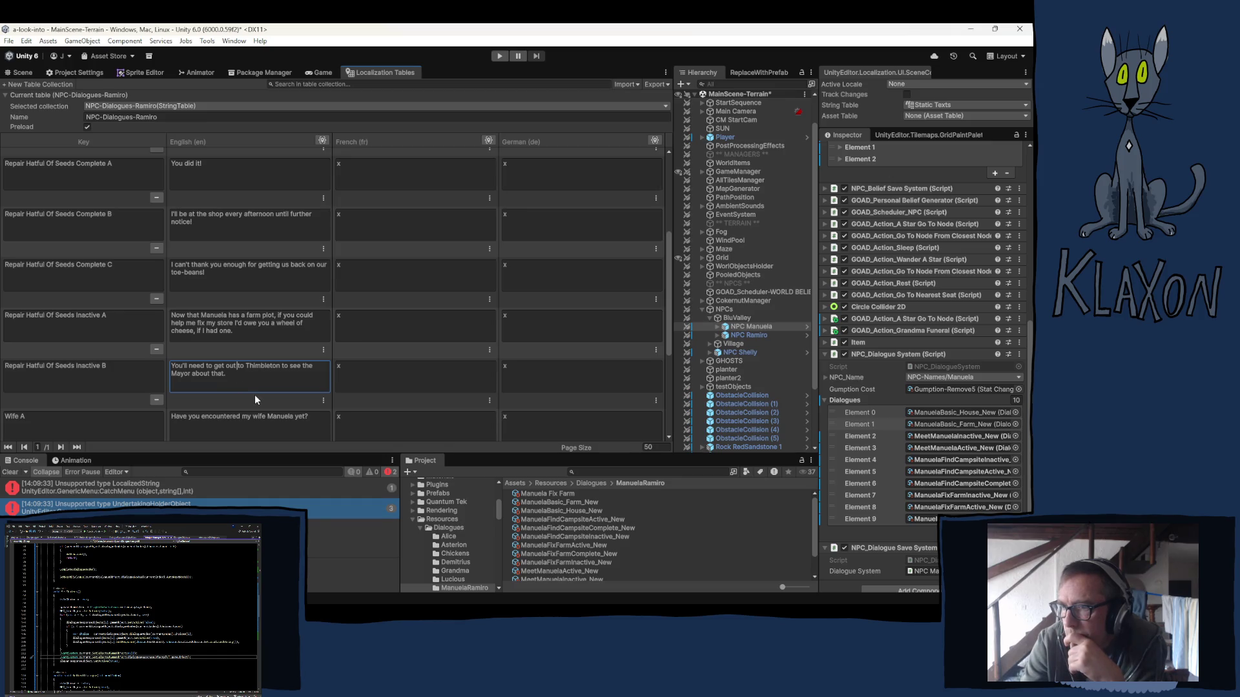
{"action": "scroll", "coordinate": [242, 397], "scroll_direction": "down", "scroll_amount": 3}
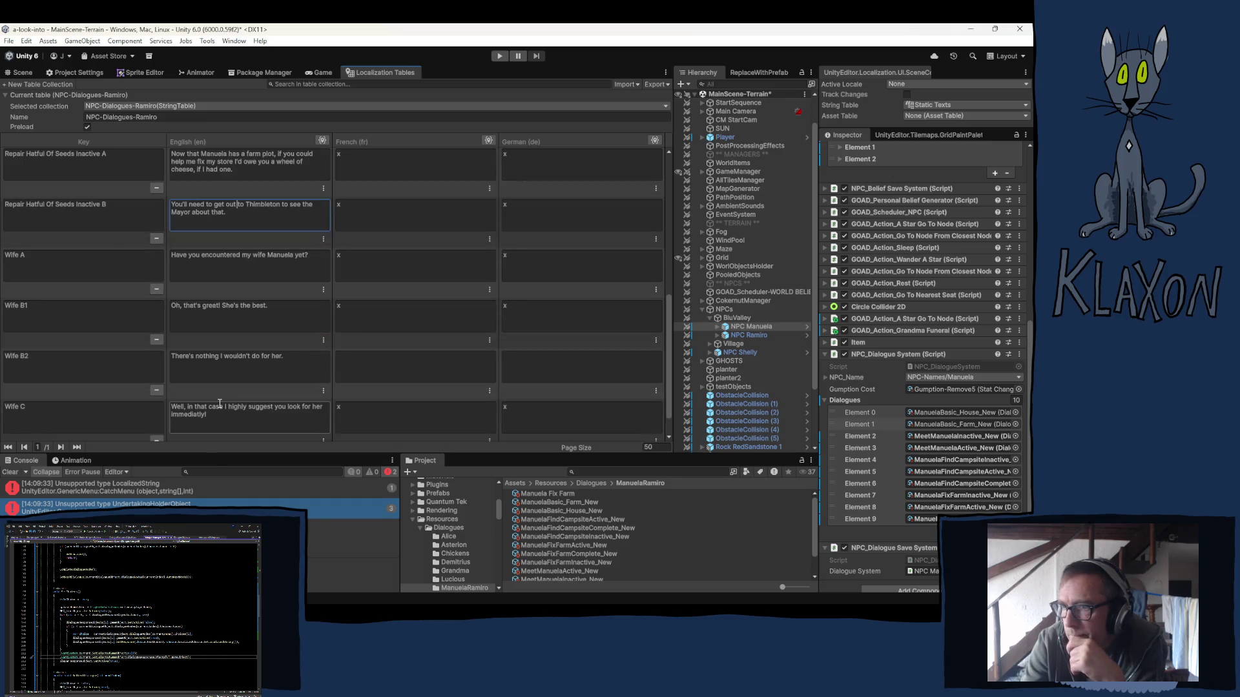
{"action": "scroll", "coordinate": [217, 404], "scroll_direction": "up", "scroll_amount": 4}
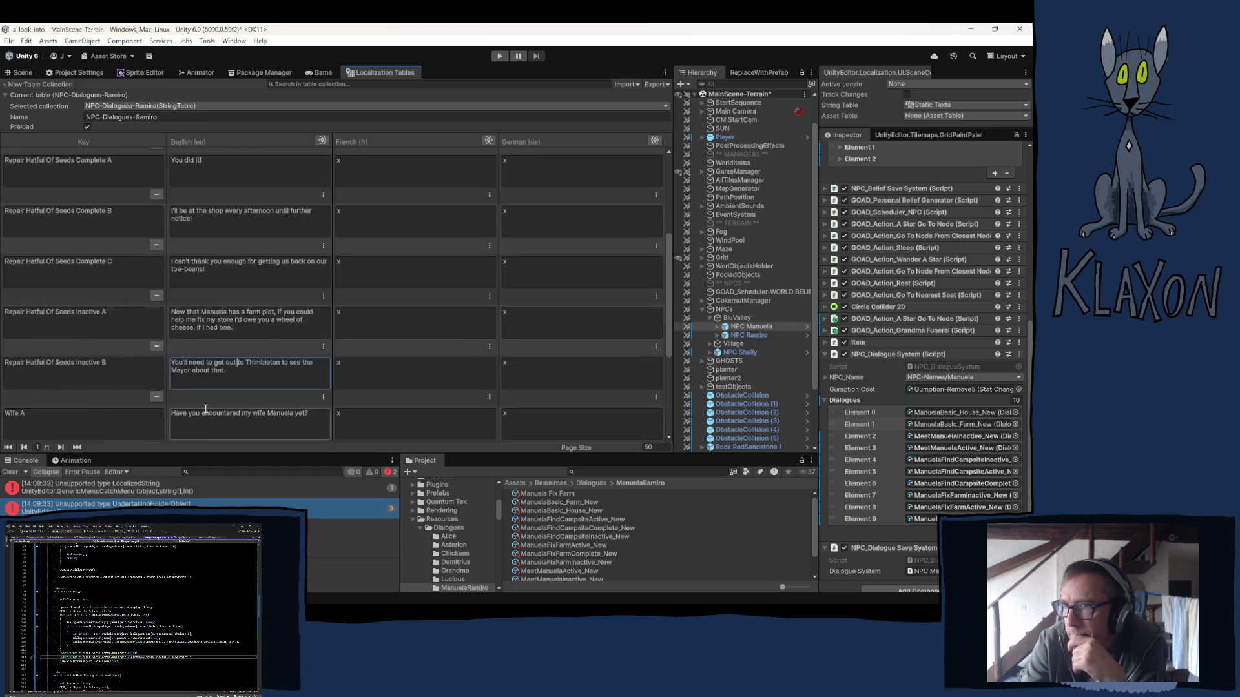
{"action": "scroll", "coordinate": [205, 409], "scroll_direction": "up", "scroll_amount": 2}
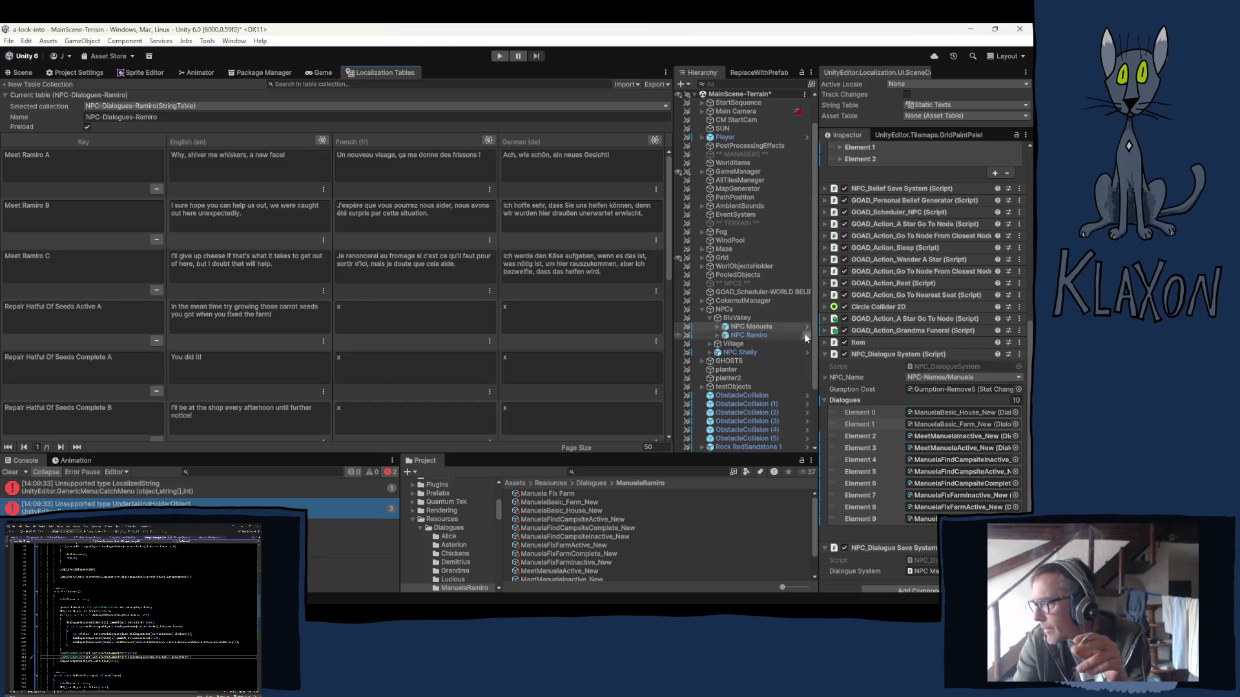
{"action": "left_click", "coordinate": [757, 336]}
Apply NPC Manuela's Dialogues list changes to her prefab, then select NPC Ramiro to inspect his dialogues.
{"action": "left_click", "coordinate": [757, 327]}
{"action": "scroll", "coordinate": [862, 445], "scroll_direction": "down", "scroll_amount": 5}
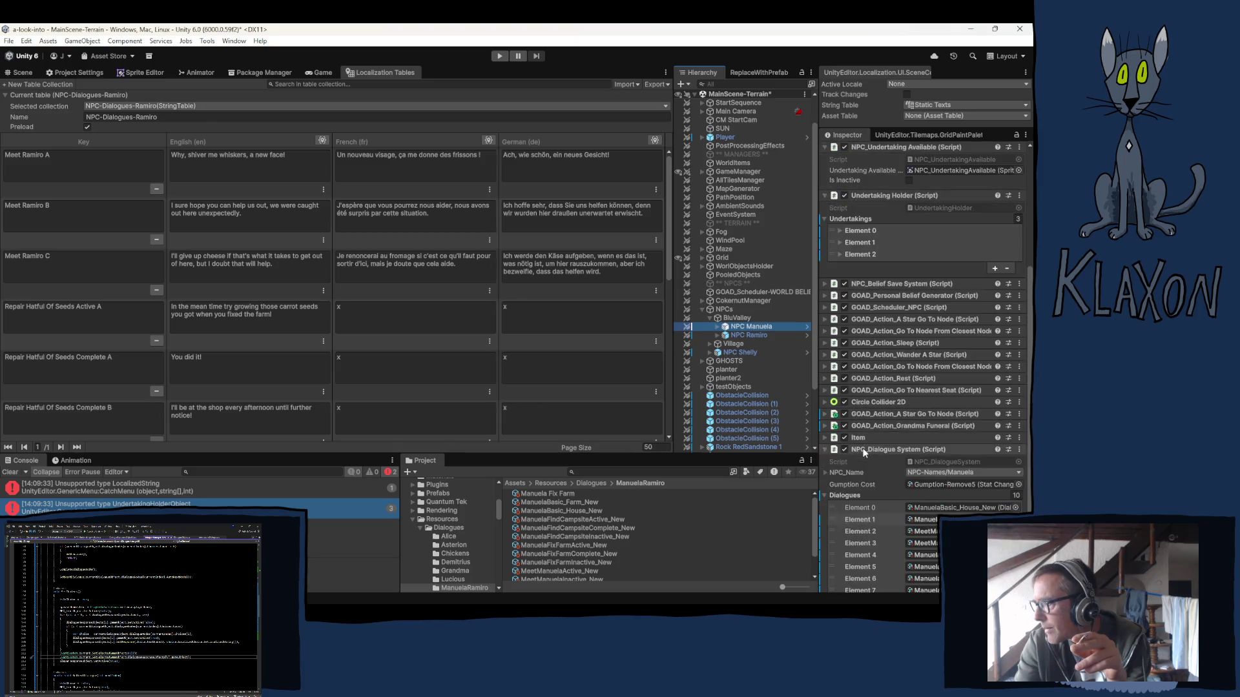
{"action": "scroll", "coordinate": [865, 452], "scroll_direction": "down", "scroll_amount": 3}
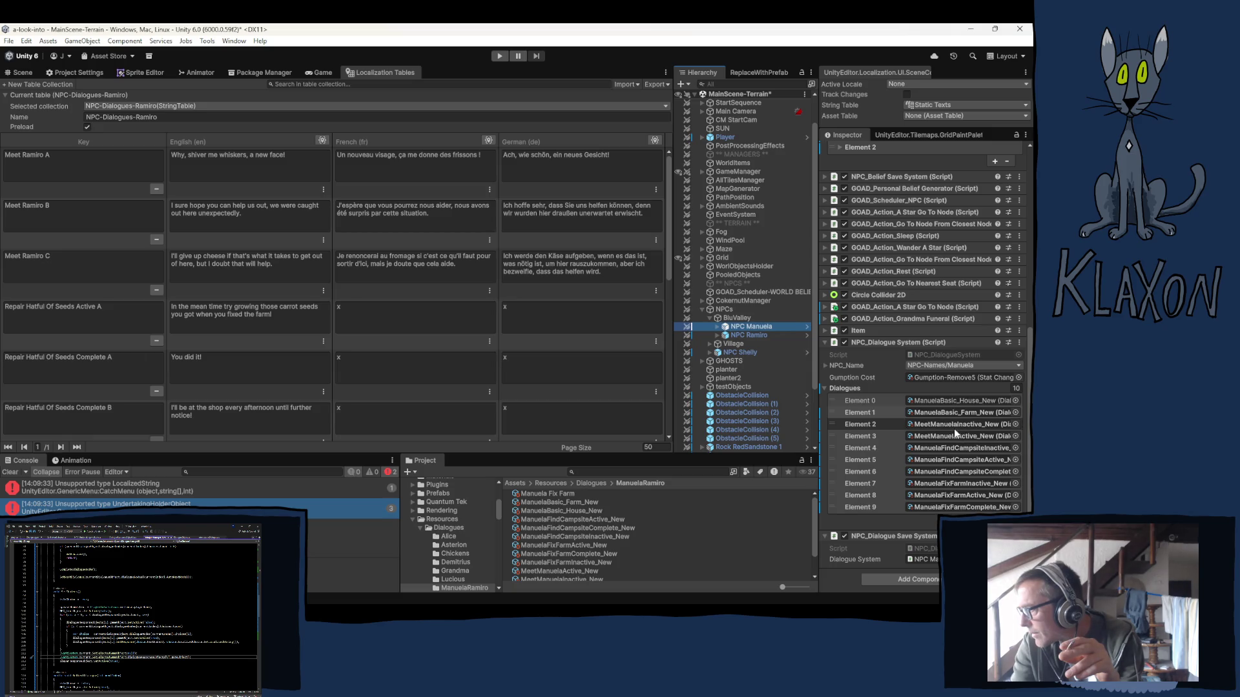
{"action": "left_click", "coordinate": [968, 416]}
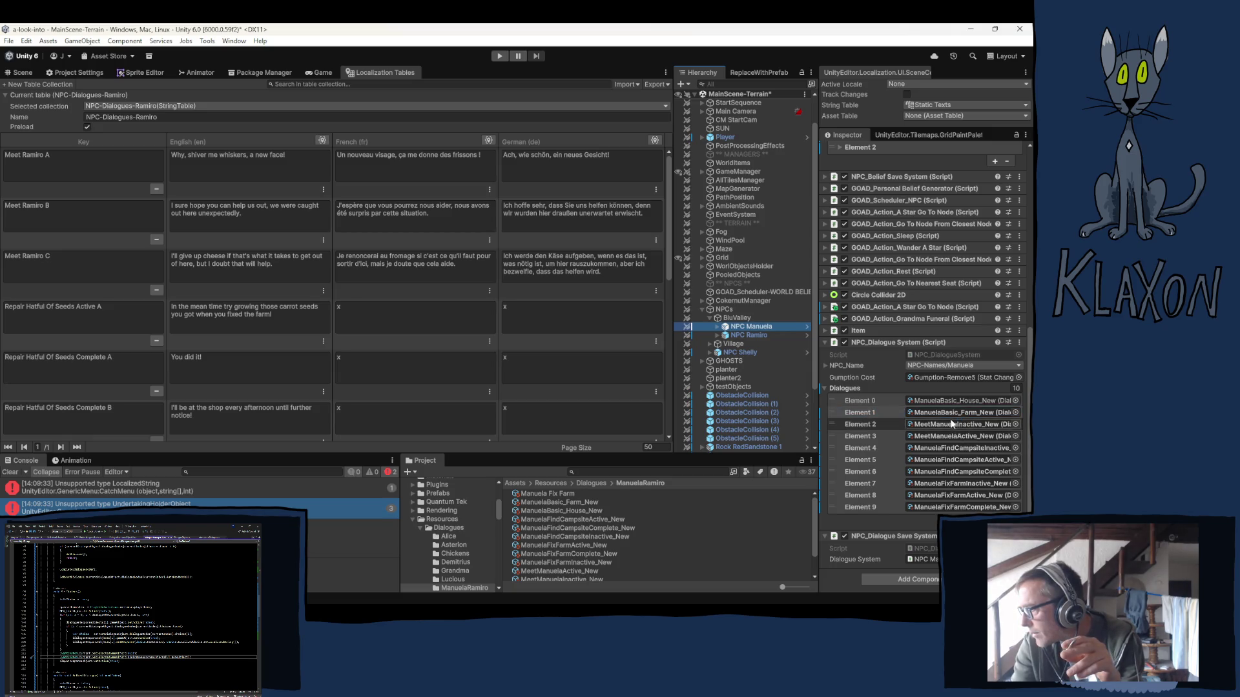
{"action": "left_click", "coordinate": [864, 387]}
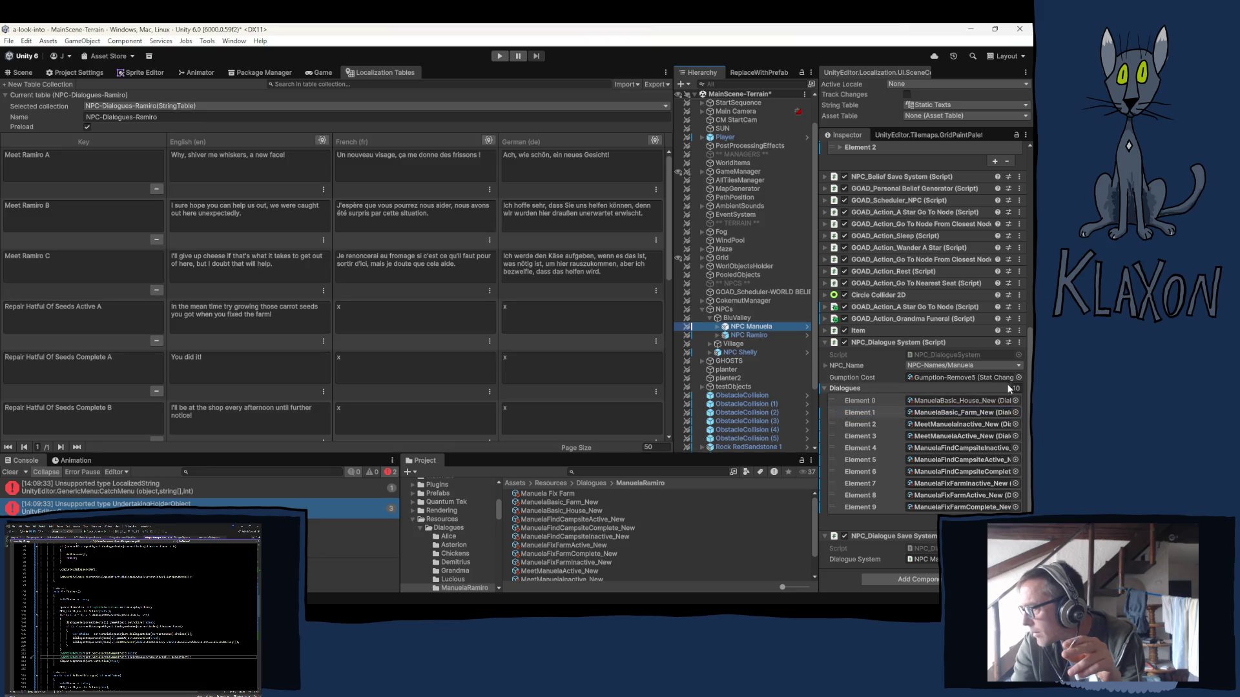
{"action": "right_click", "coordinate": [846, 388]}
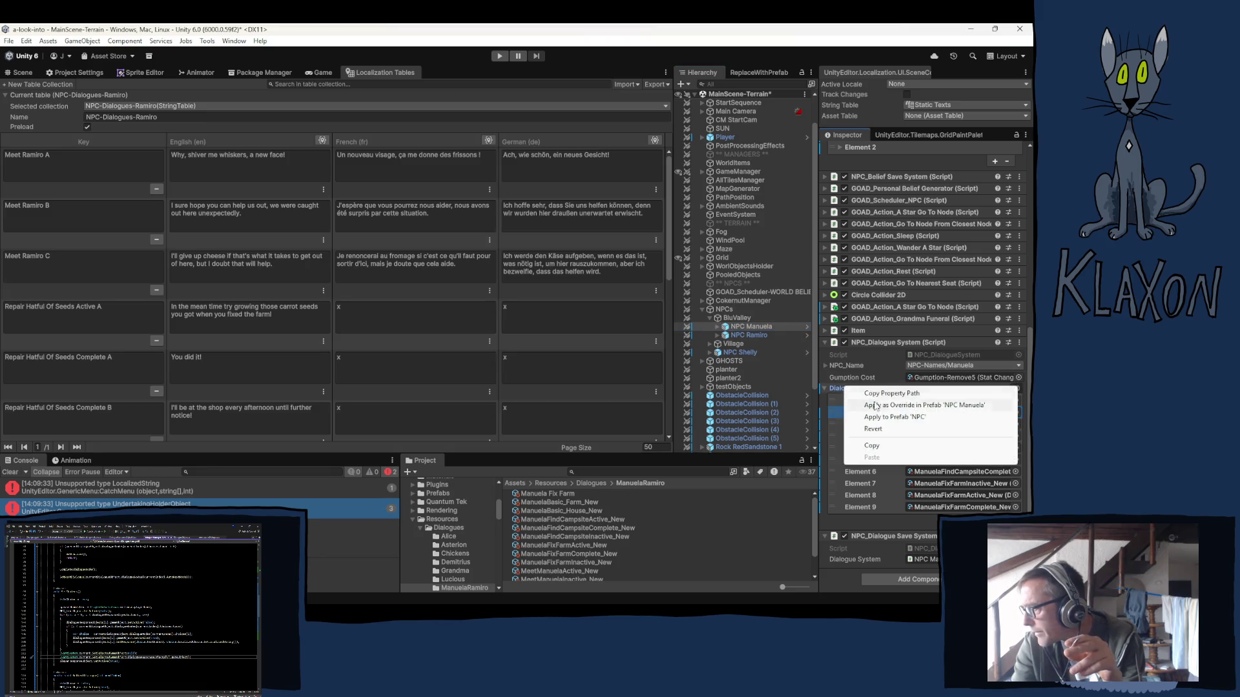
{"action": "left_click", "coordinate": [932, 406]}
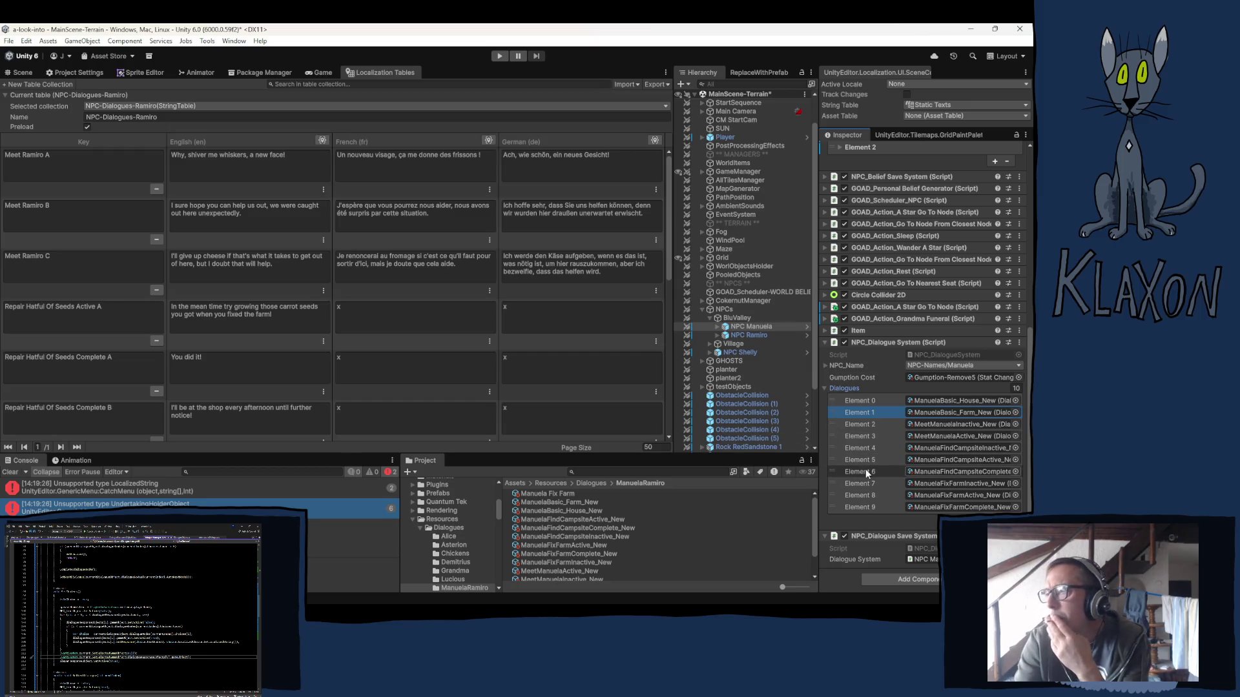
{"action": "left_click", "coordinate": [749, 335]}
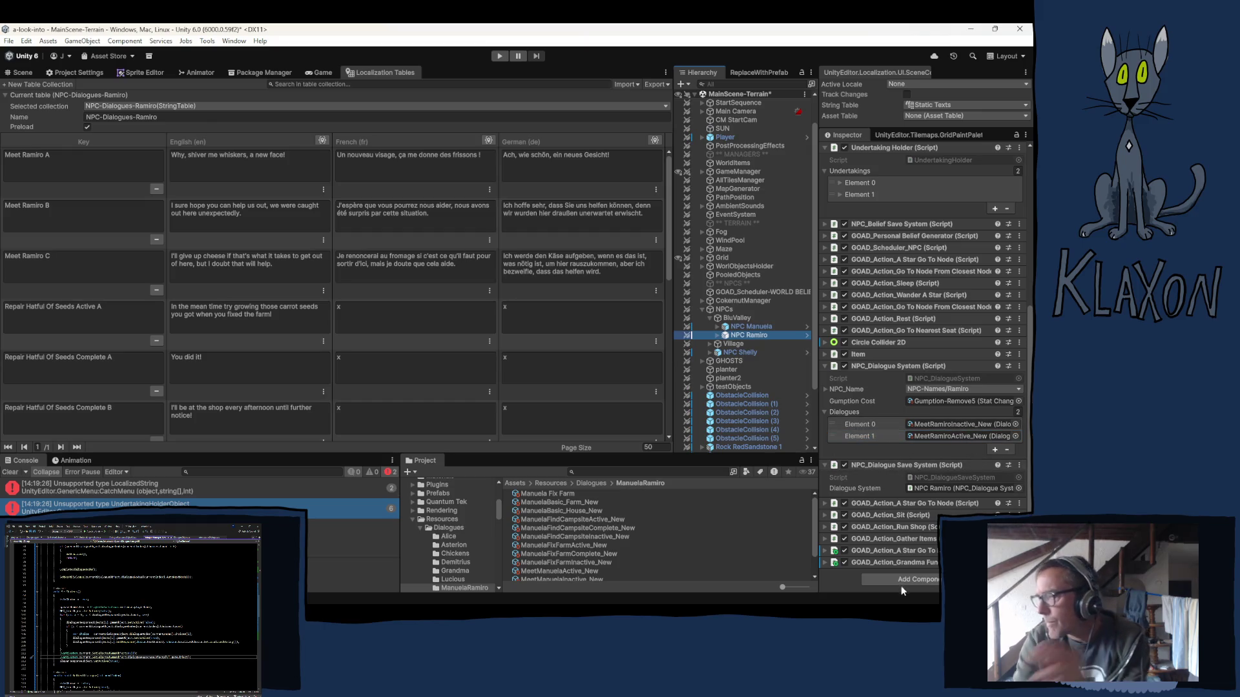
Disable NPC Manuela's Undertaking Holder component, switch to the Scene view and enter Play mode.
{"action": "mouse_move", "coordinate": [912, 599]}
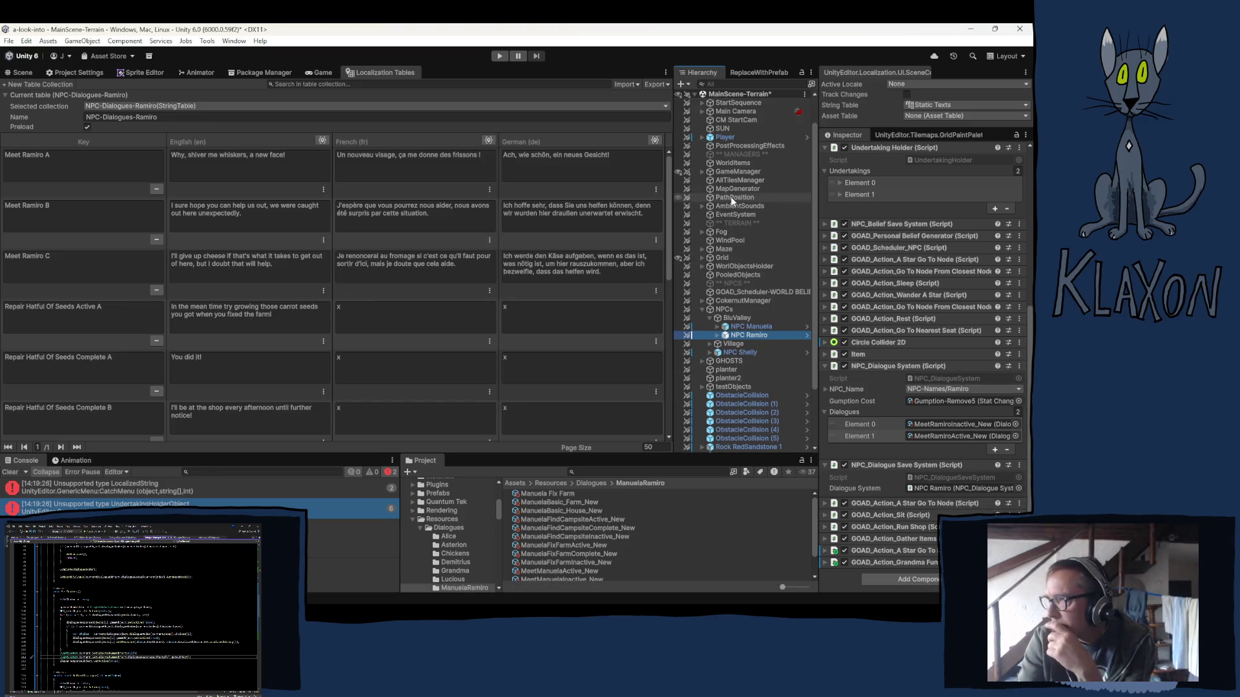
{"action": "left_click", "coordinate": [751, 327]}
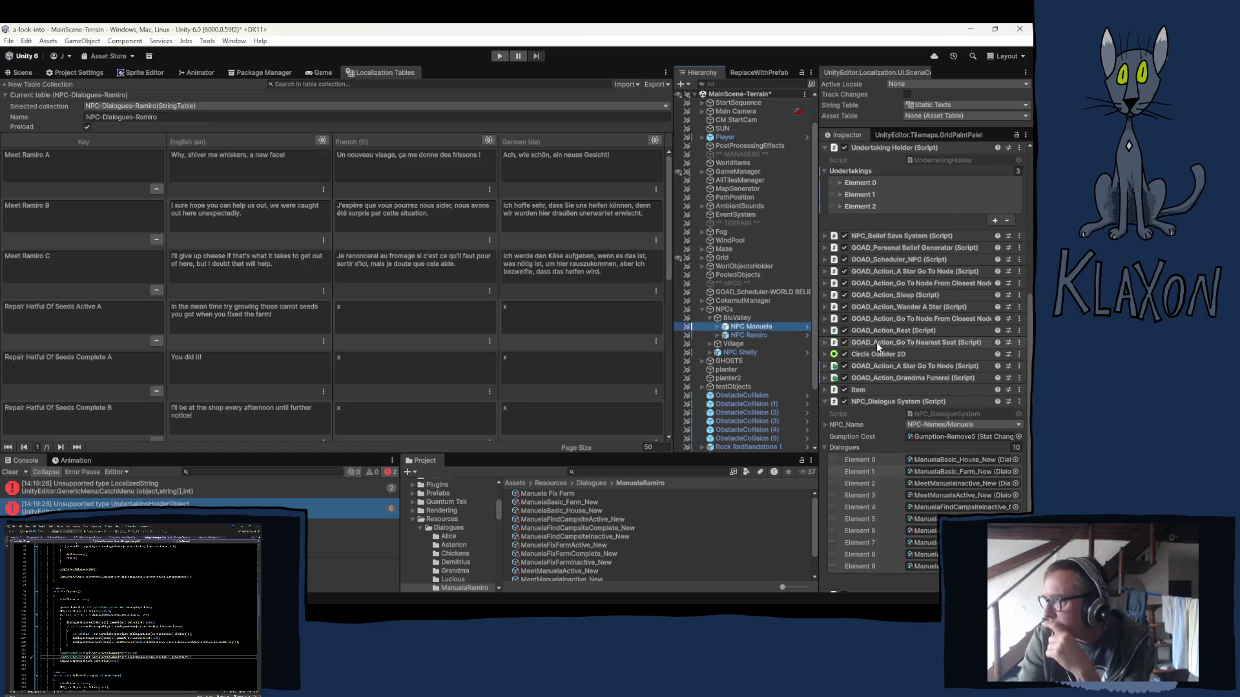
{"action": "scroll", "coordinate": [881, 312], "scroll_direction": "up", "scroll_amount": 2}
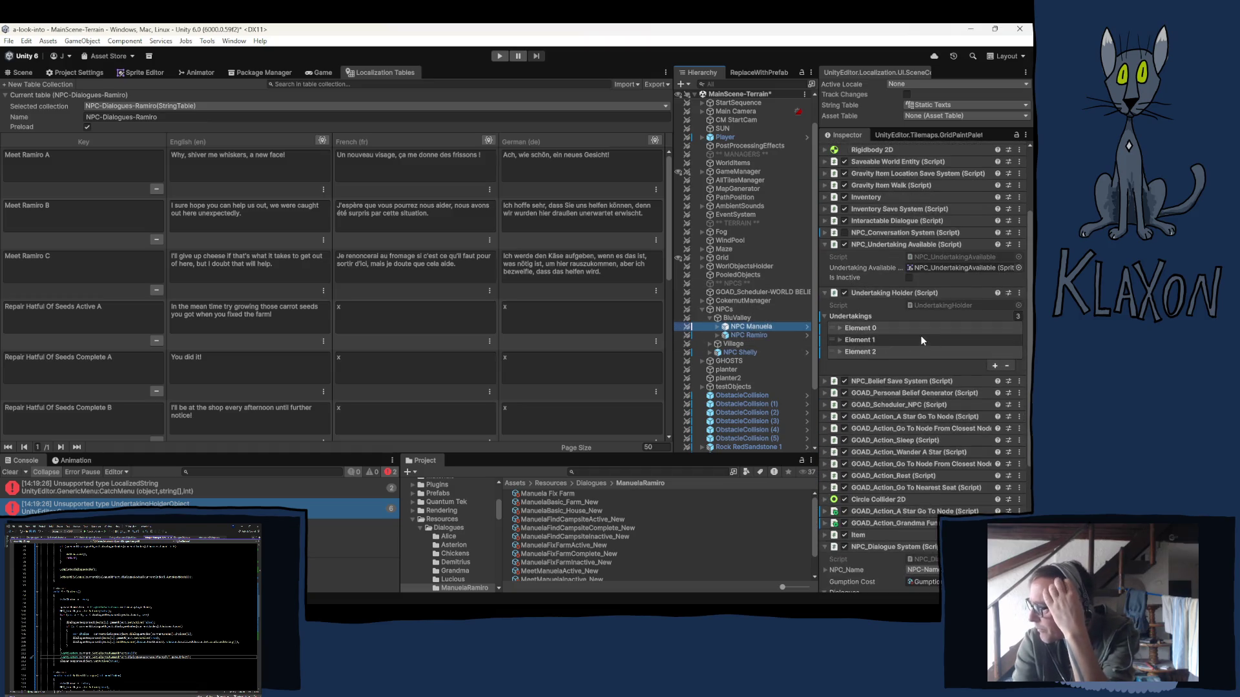
{"action": "left_click", "coordinate": [844, 293]}
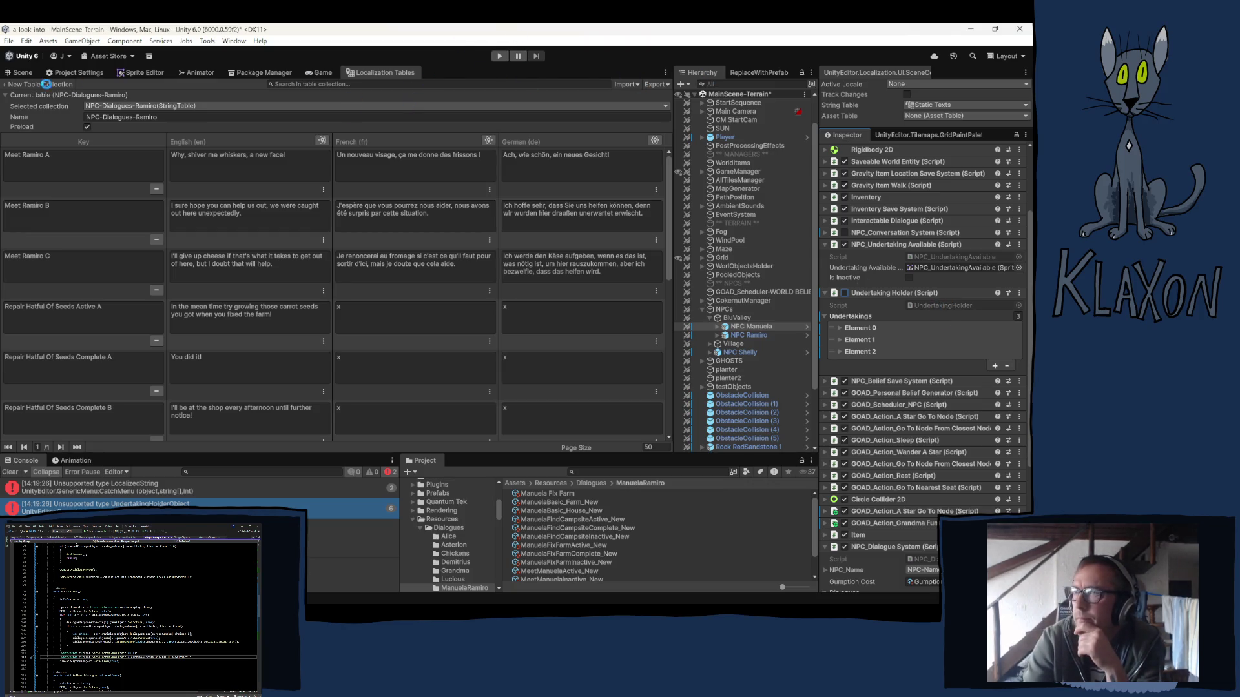
{"action": "left_click", "coordinate": [23, 72]}
{"action": "left_click", "coordinate": [501, 57]}
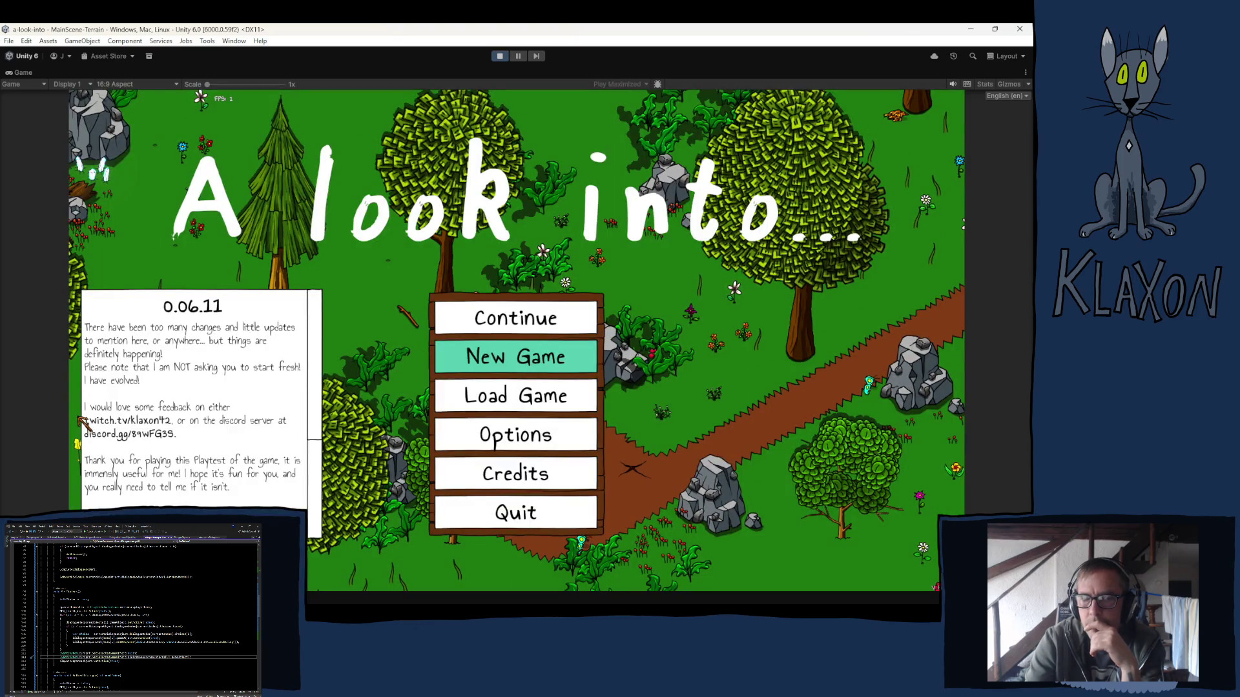
Choose Continue on the loaded title menu to resume the saved game.
{"action": "left_click", "coordinate": [494, 323]}
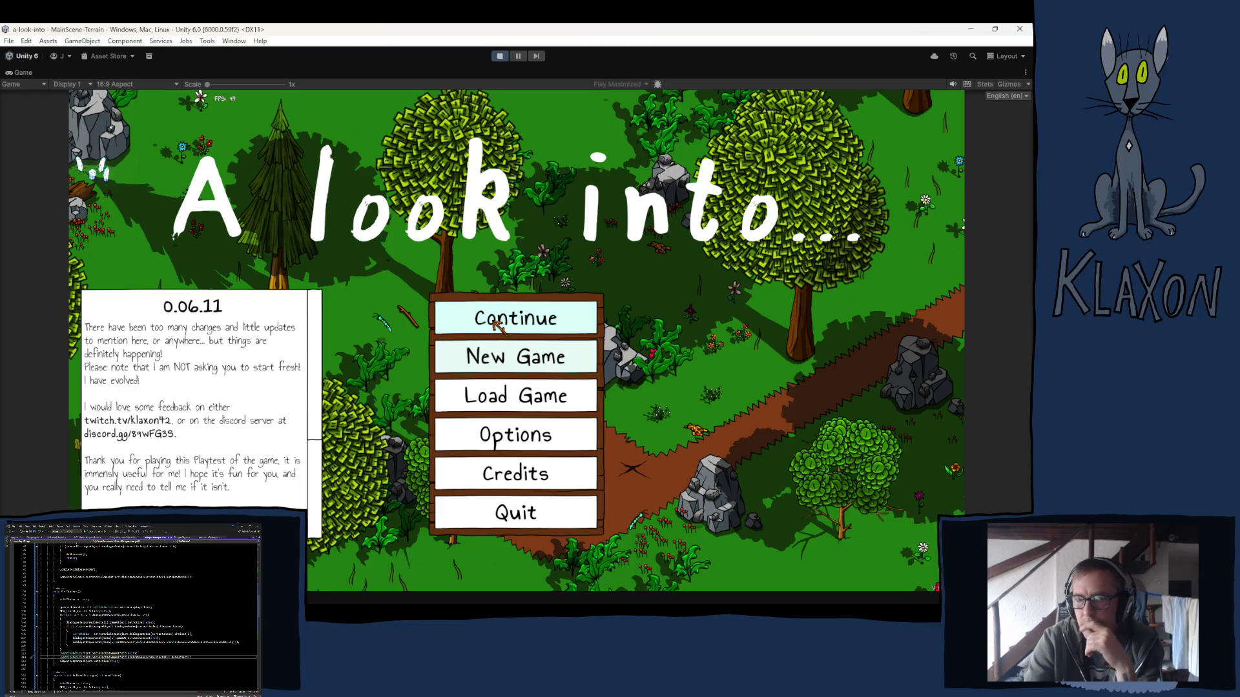
Load the save and talk through Ramiro's dialogue, answering Yes! to complete the Talk to Manuela and Ramiro quest.
{"action": "left_click", "coordinate": [497, 327]}
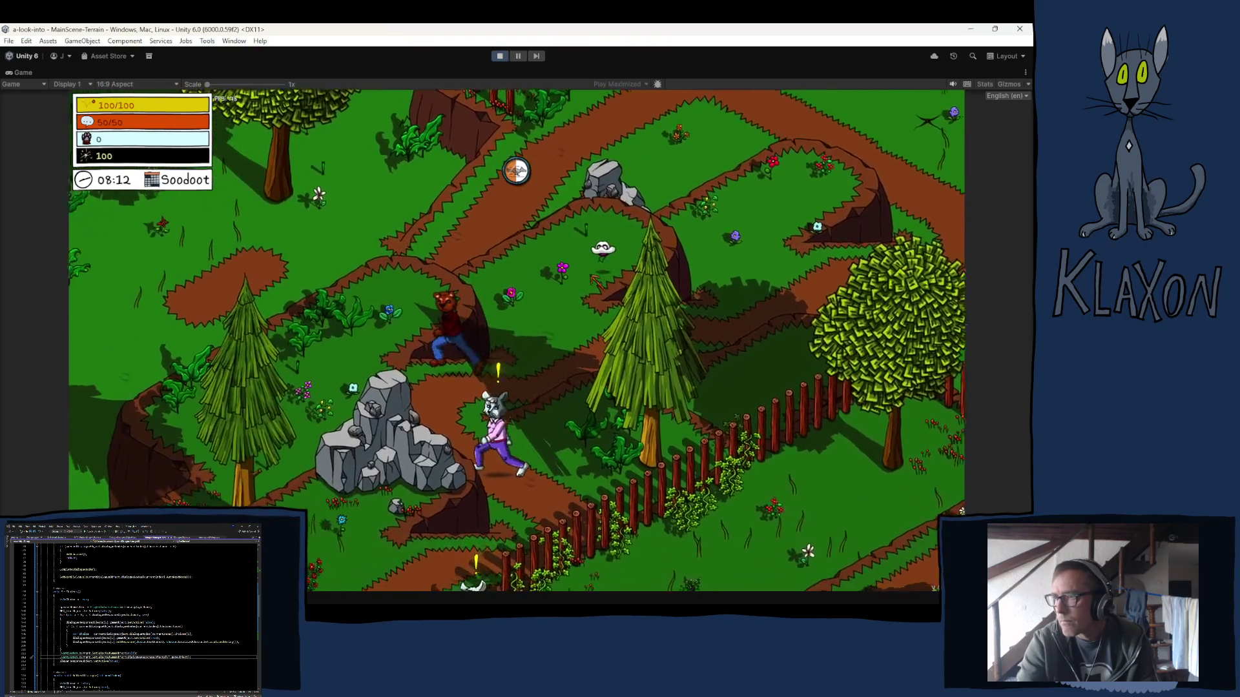
{"action": "key", "text": "space"}
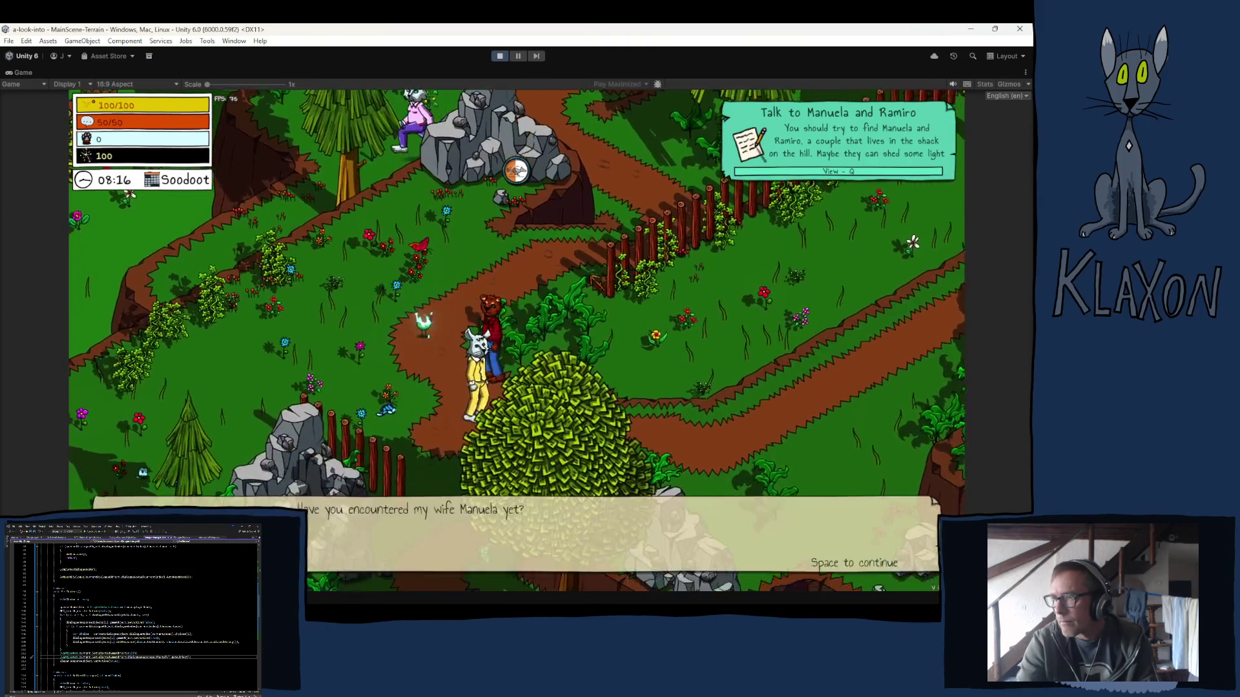
{"action": "key", "text": "space"}
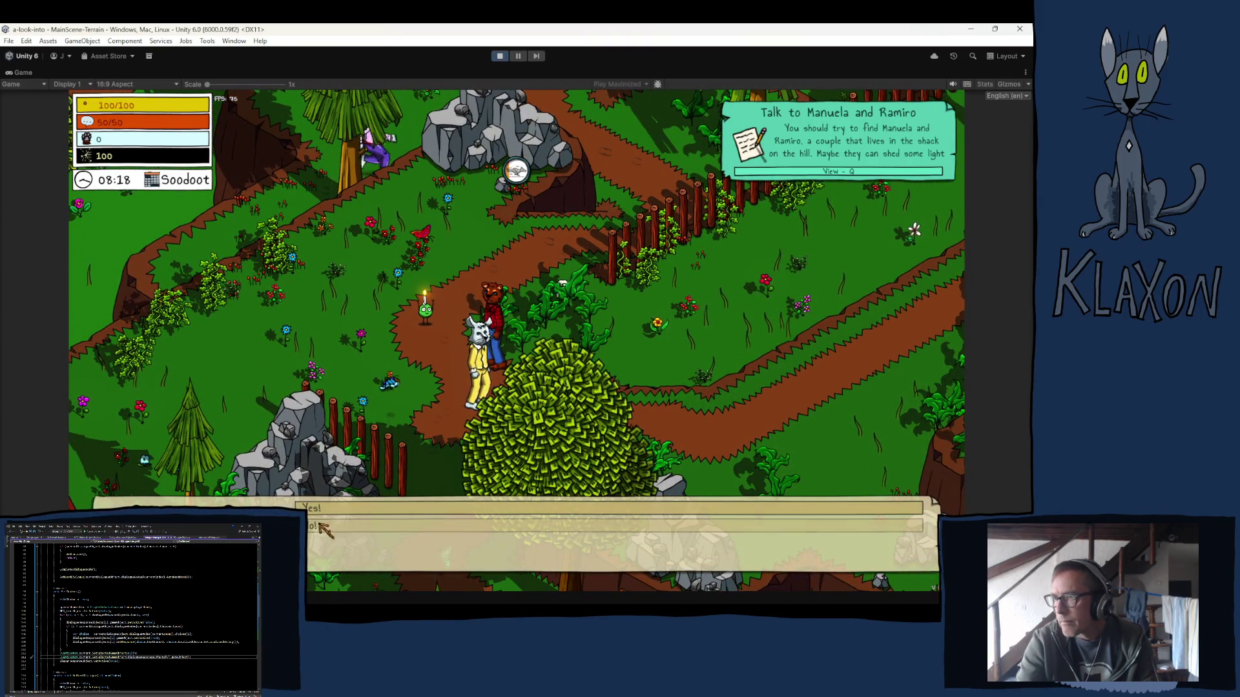
{"action": "left_click", "coordinate": [330, 509]}
{"action": "key", "text": "space"}
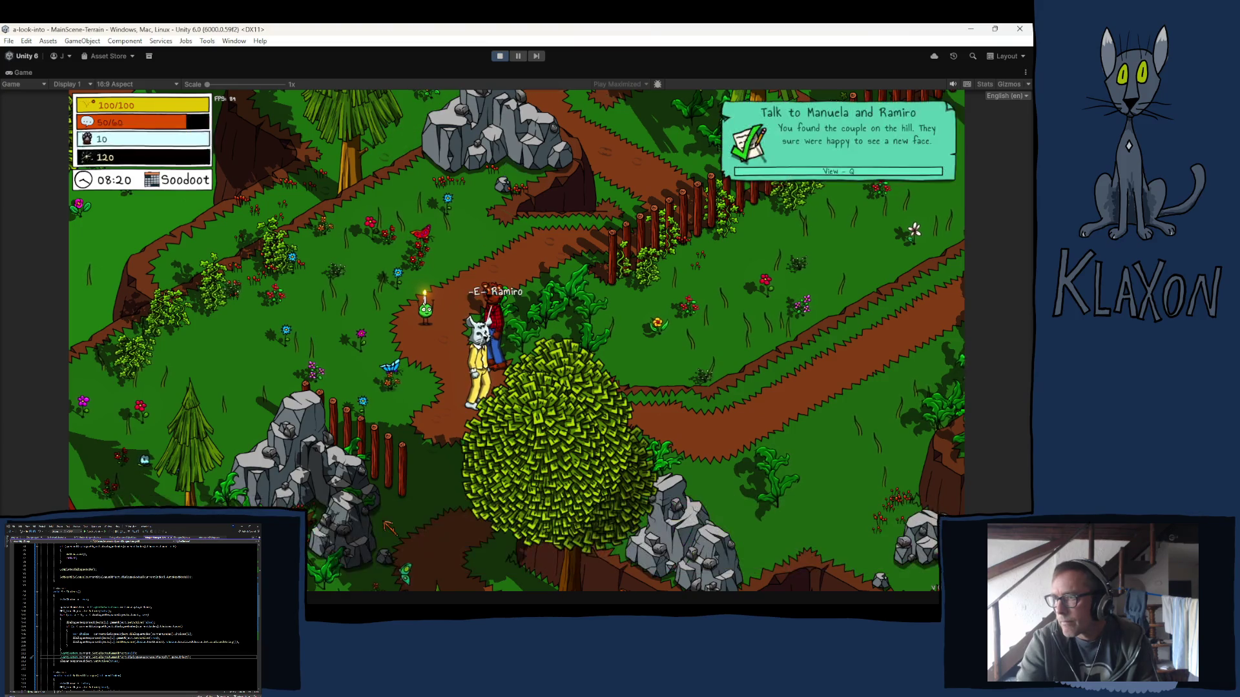
{"action": "key", "text": "s"}
{"action": "key", "text": "w"}
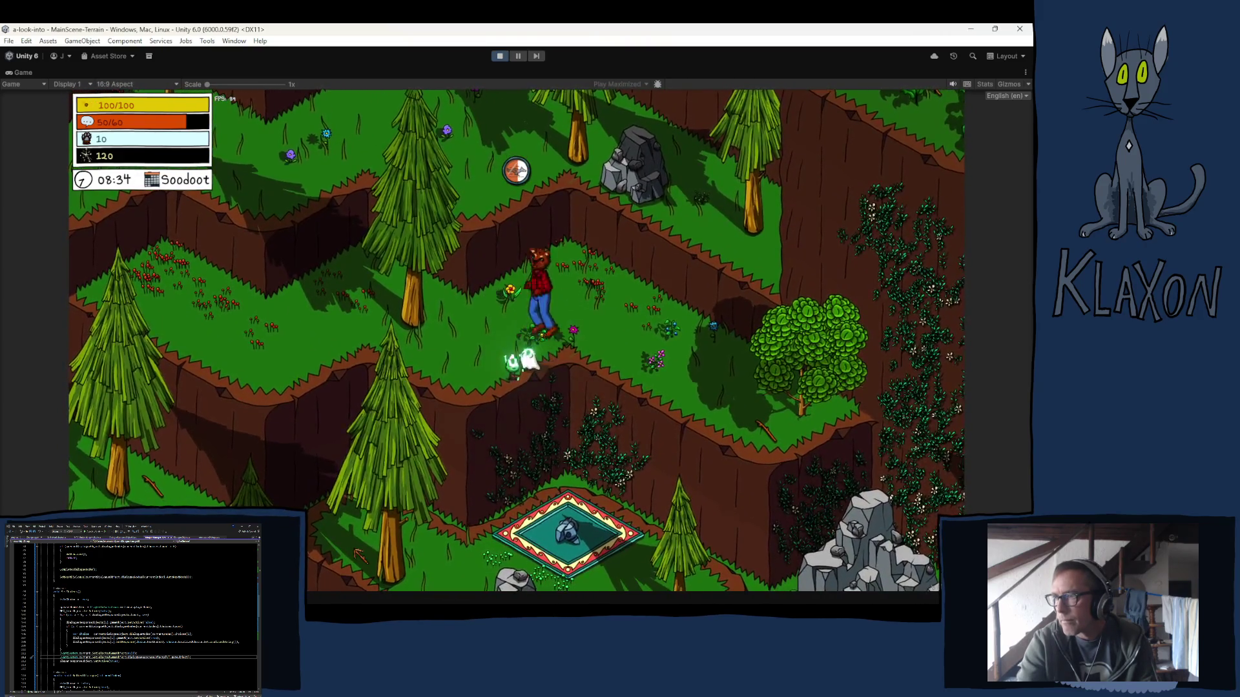
Walk the character down the path, past the rocks and across the meadow to Seton's Camps.
{"action": "key", "text": "s+d"}
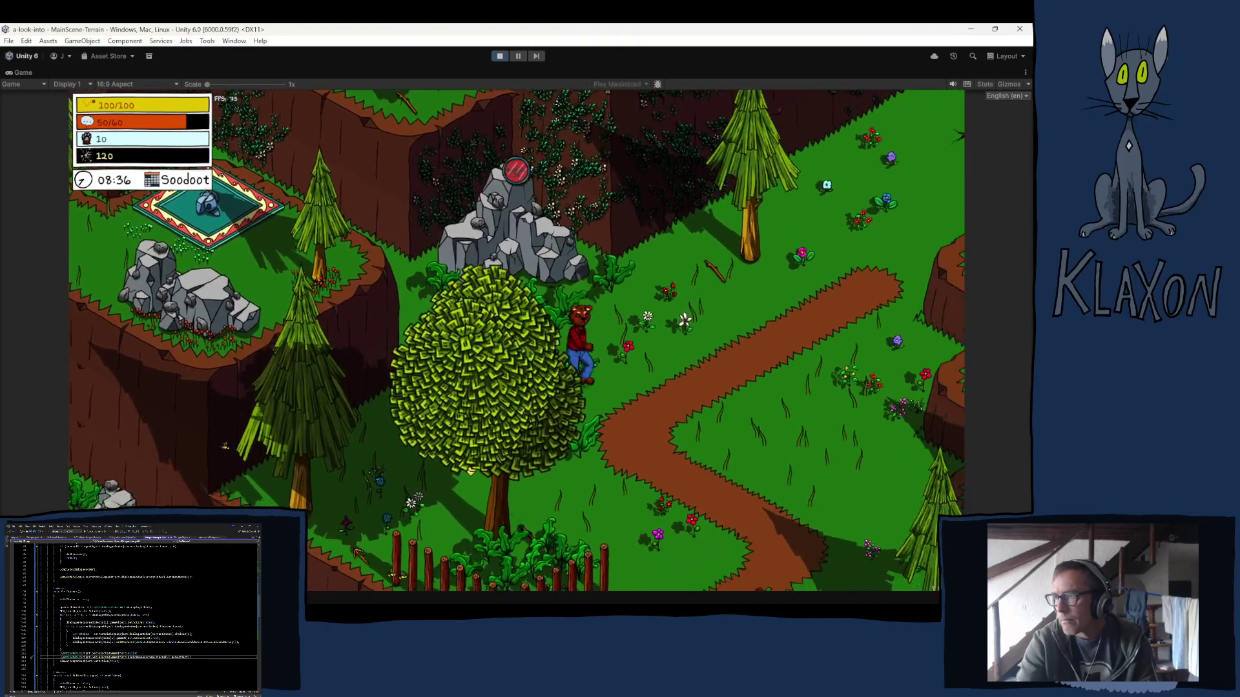
{"action": "key", "text": "s"}
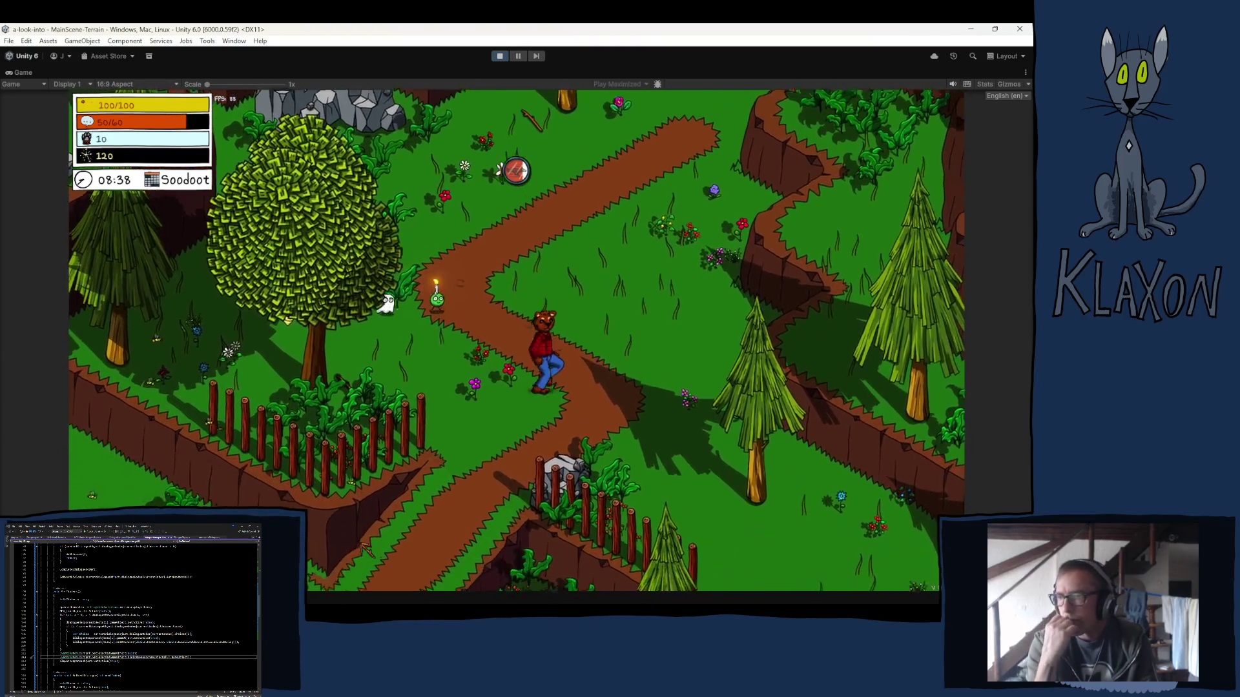
{"action": "key", "text": "s"}
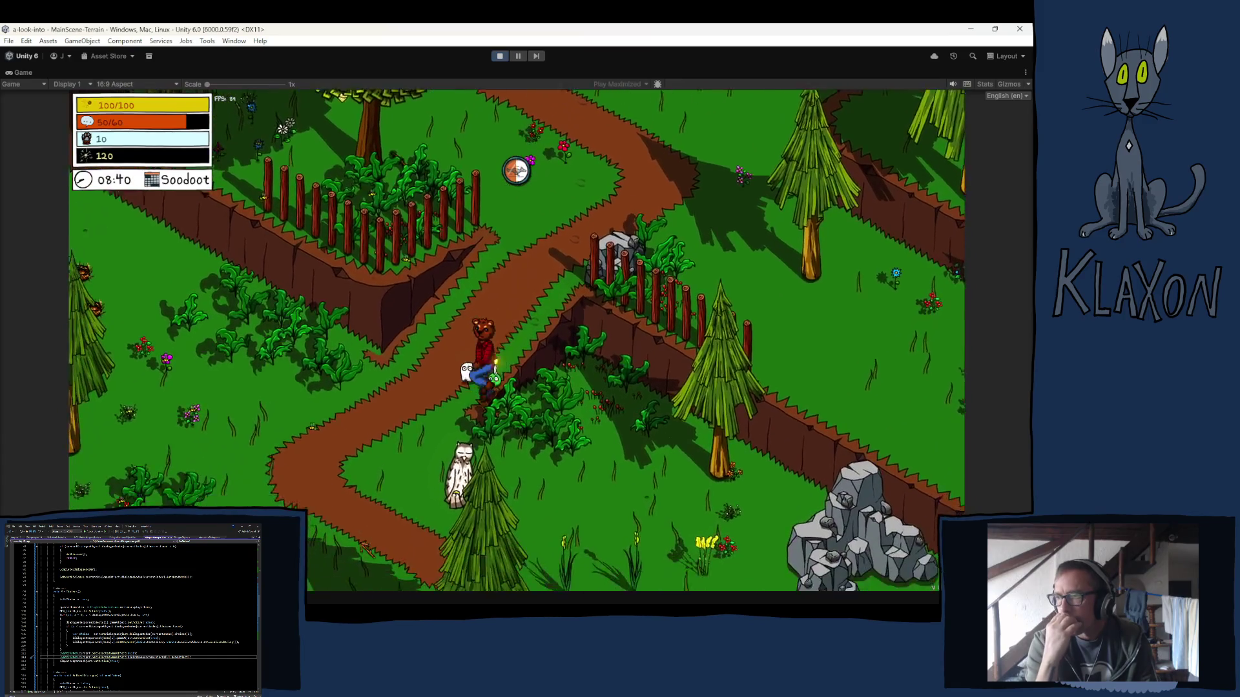
{"action": "key", "text": "s+d"}
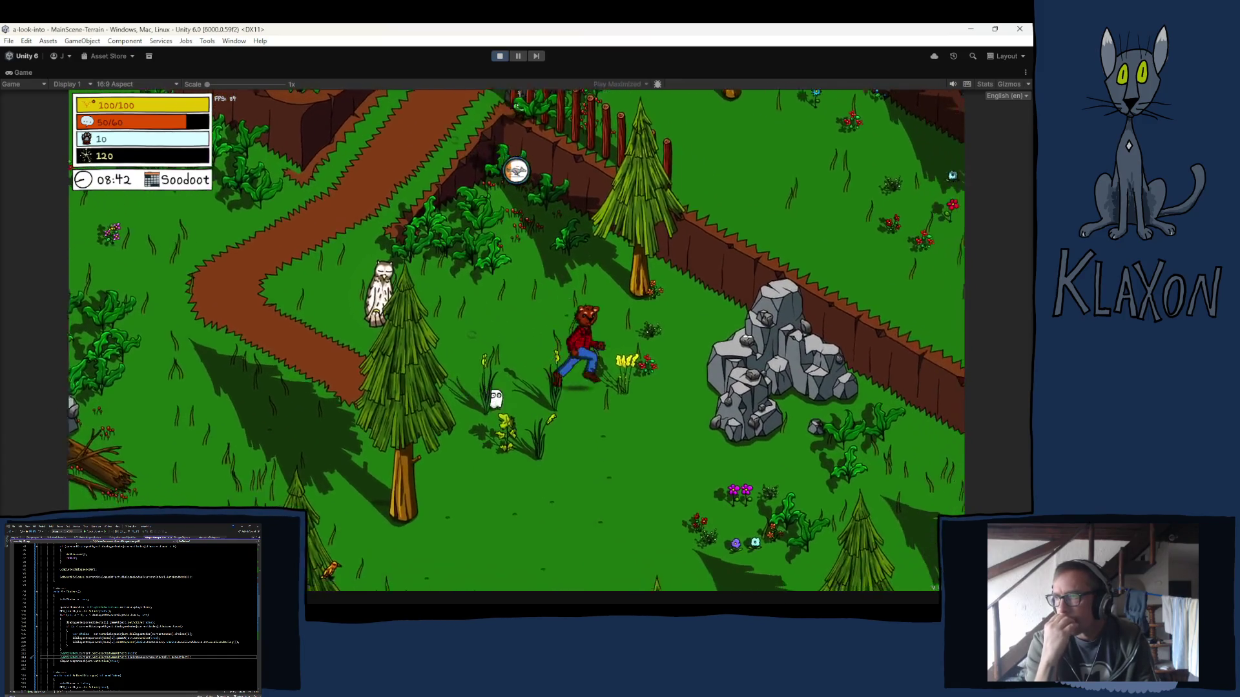
{"action": "key", "text": "s+d"}
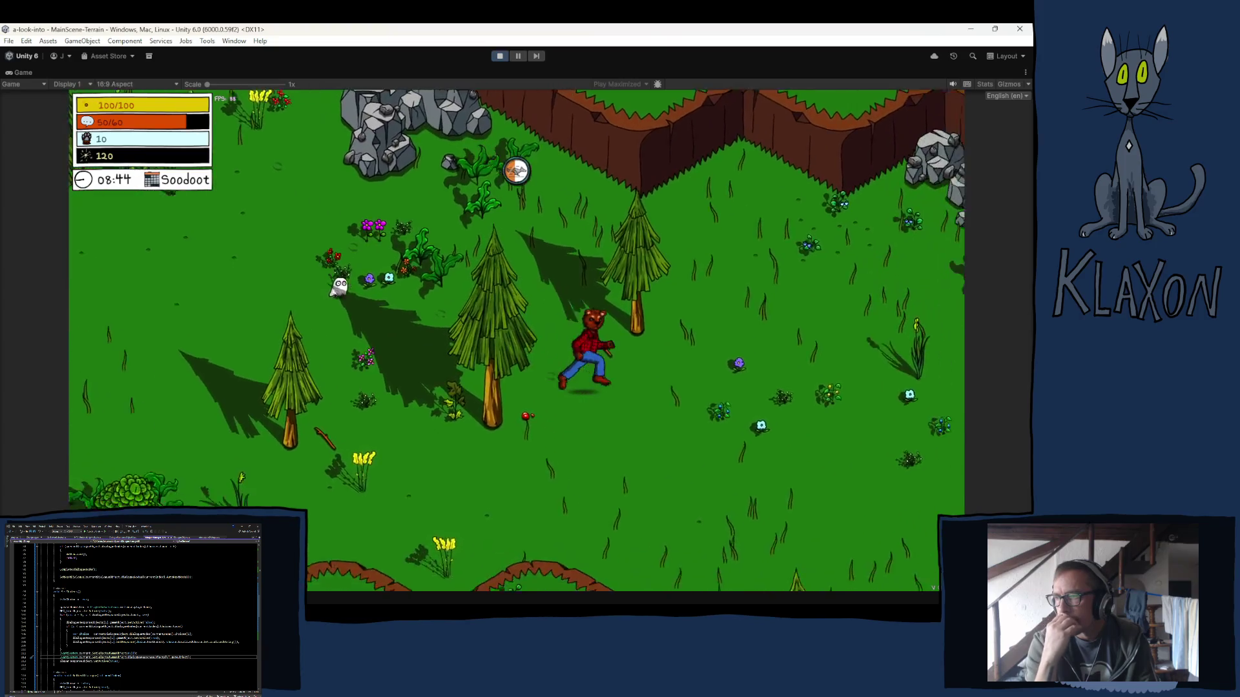
{"action": "key", "text": "d"}
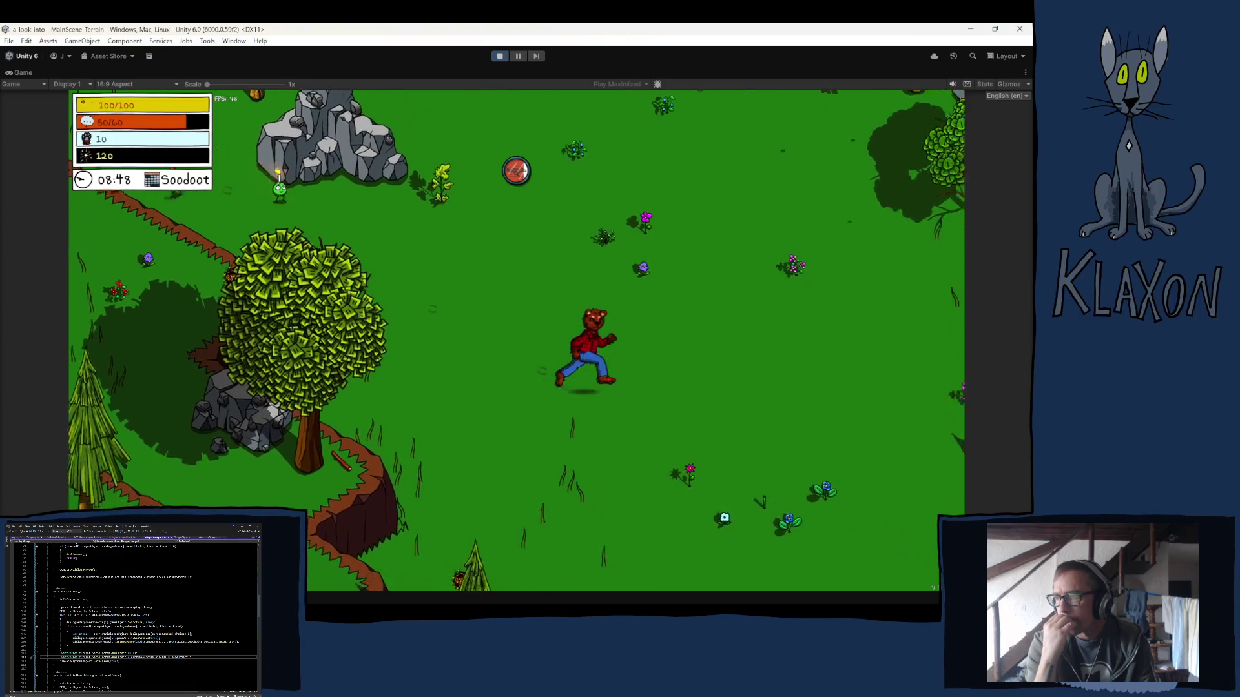
{"action": "key", "text": "d"}
{"action": "key", "text": "s"}
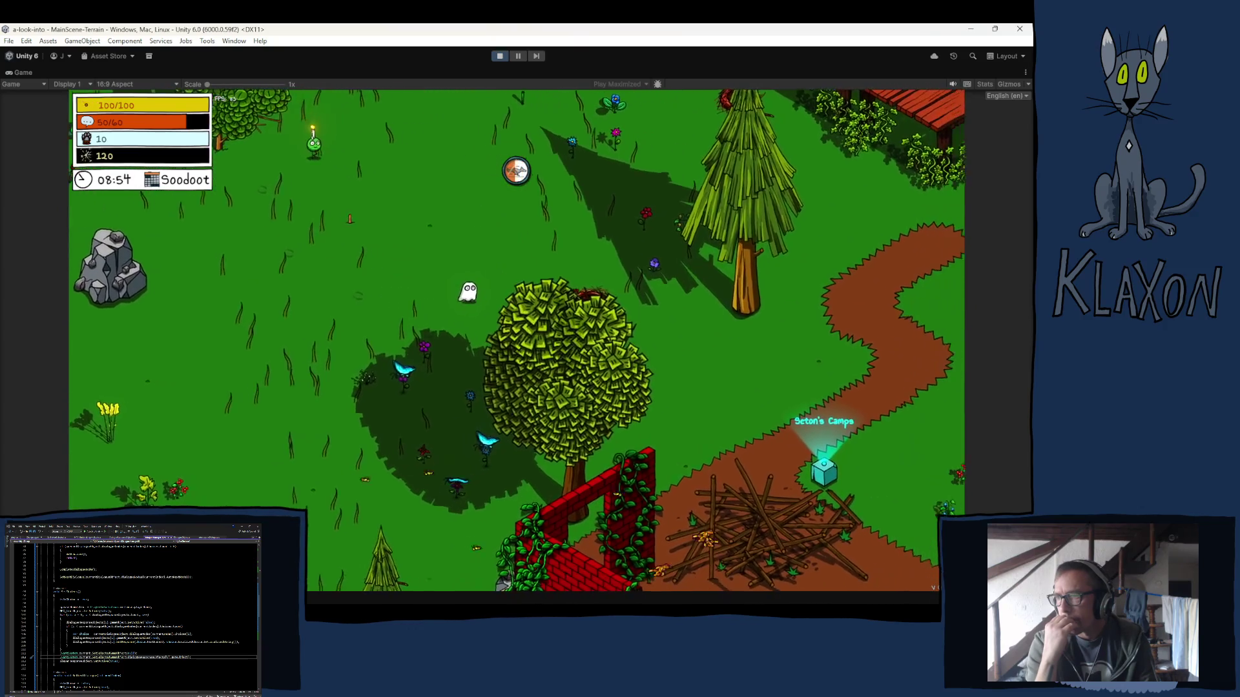
{"action": "key", "text": "d"}
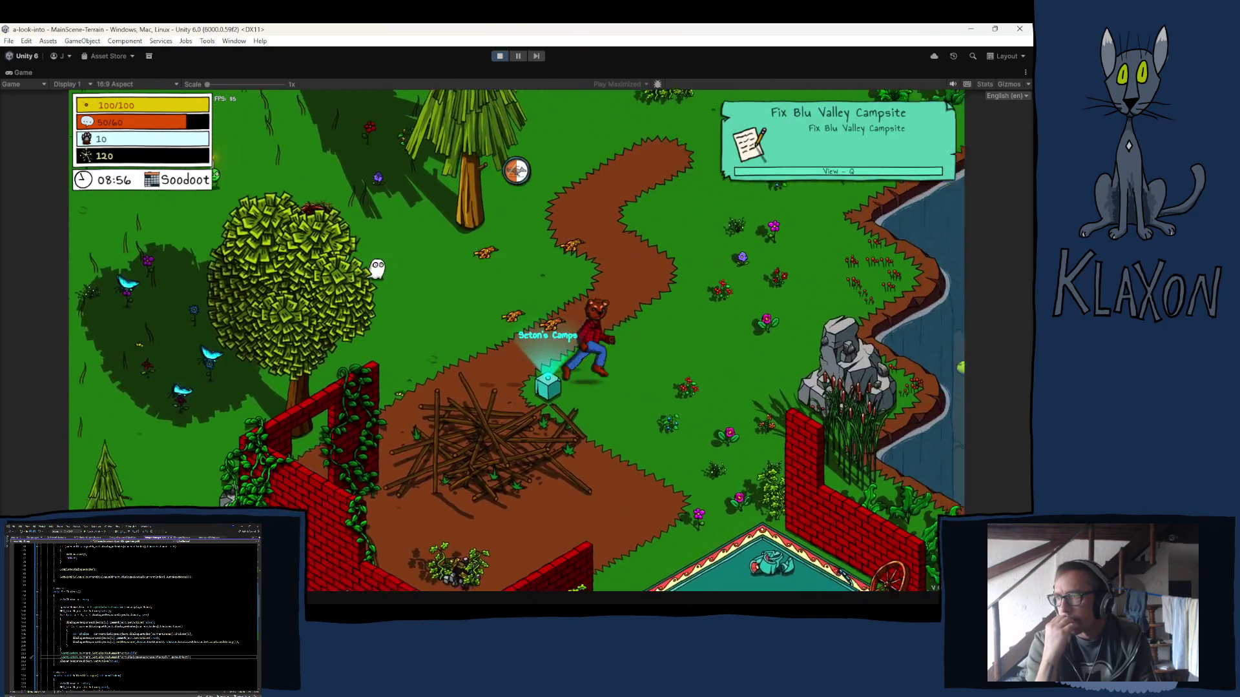
{"action": "key", "text": "d"}
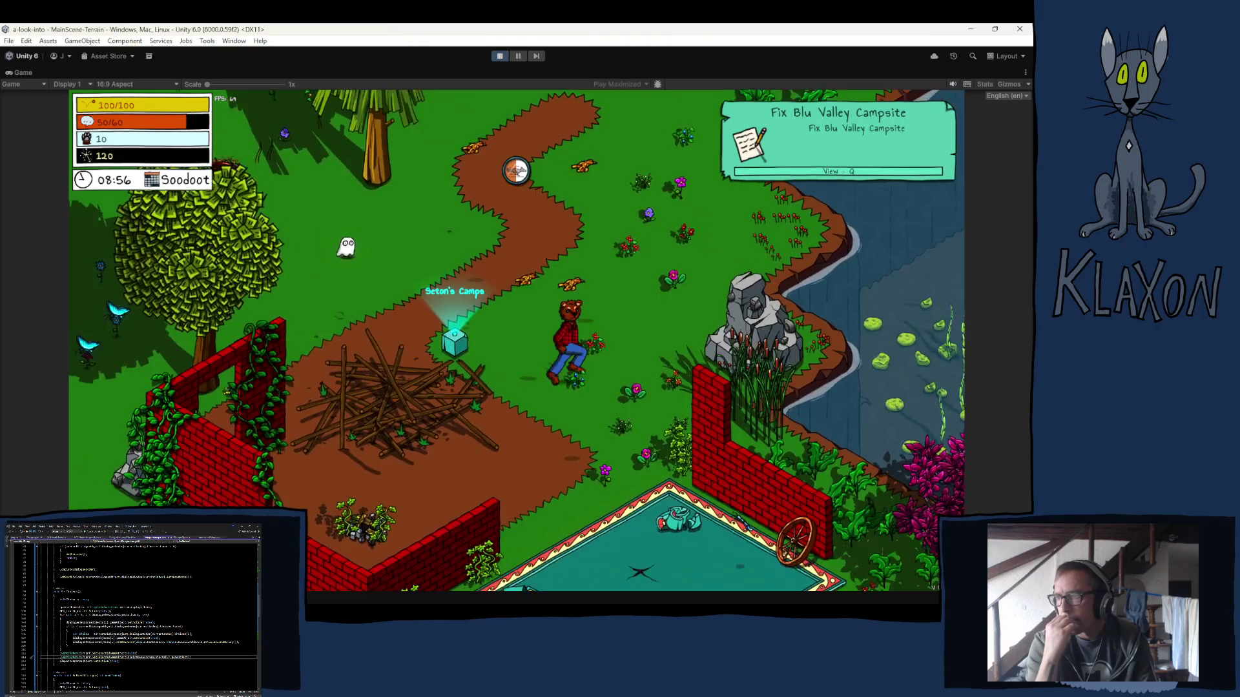
{"action": "key", "text": "s"}
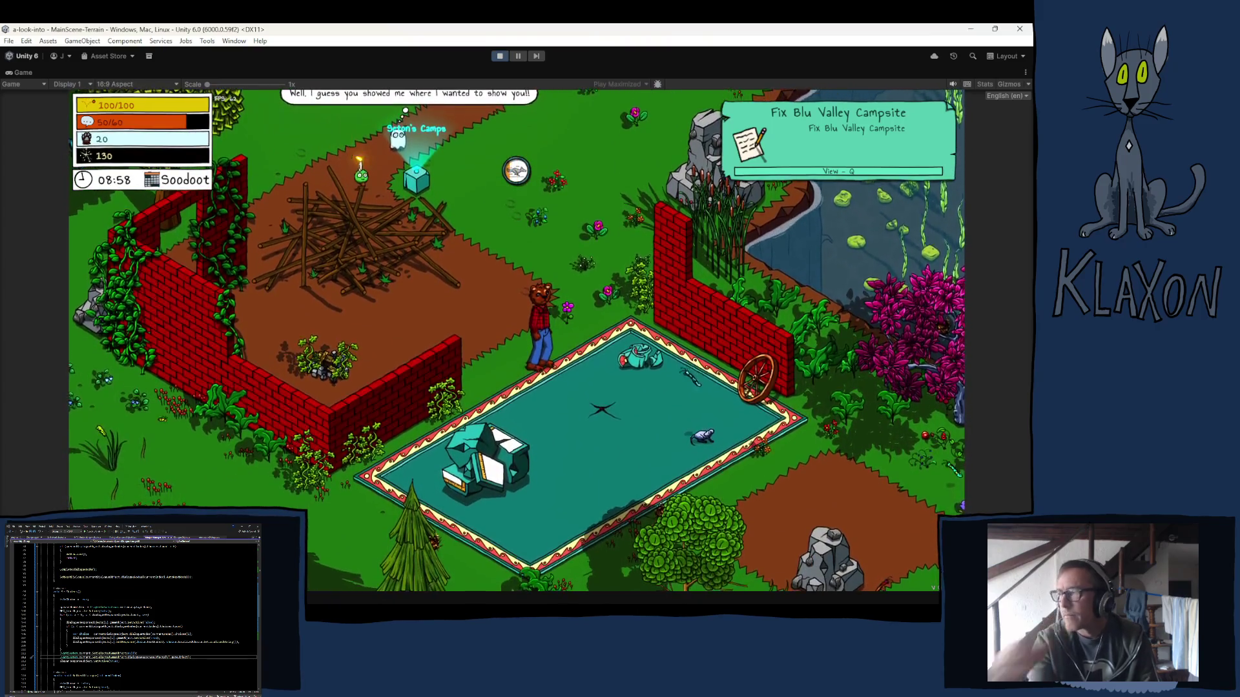
Continue past the tall tree and big rock along the dirt path to the red house.
{"action": "key", "text": "w"}
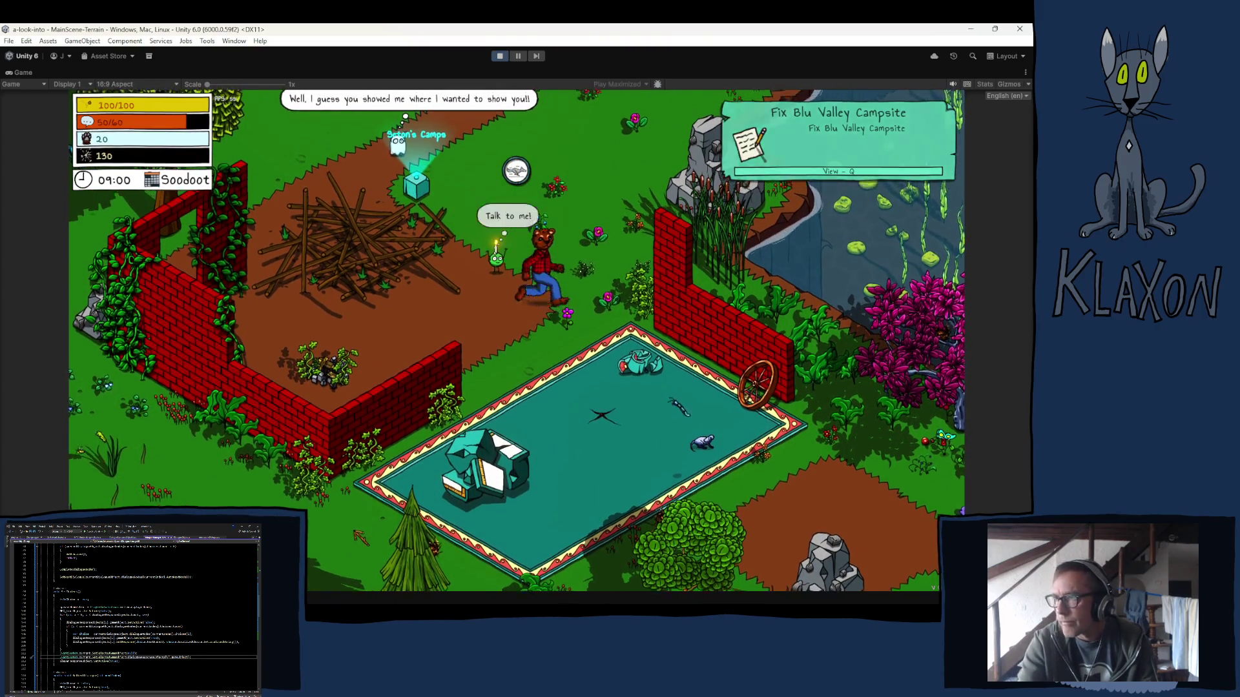
{"action": "key", "text": "w"}
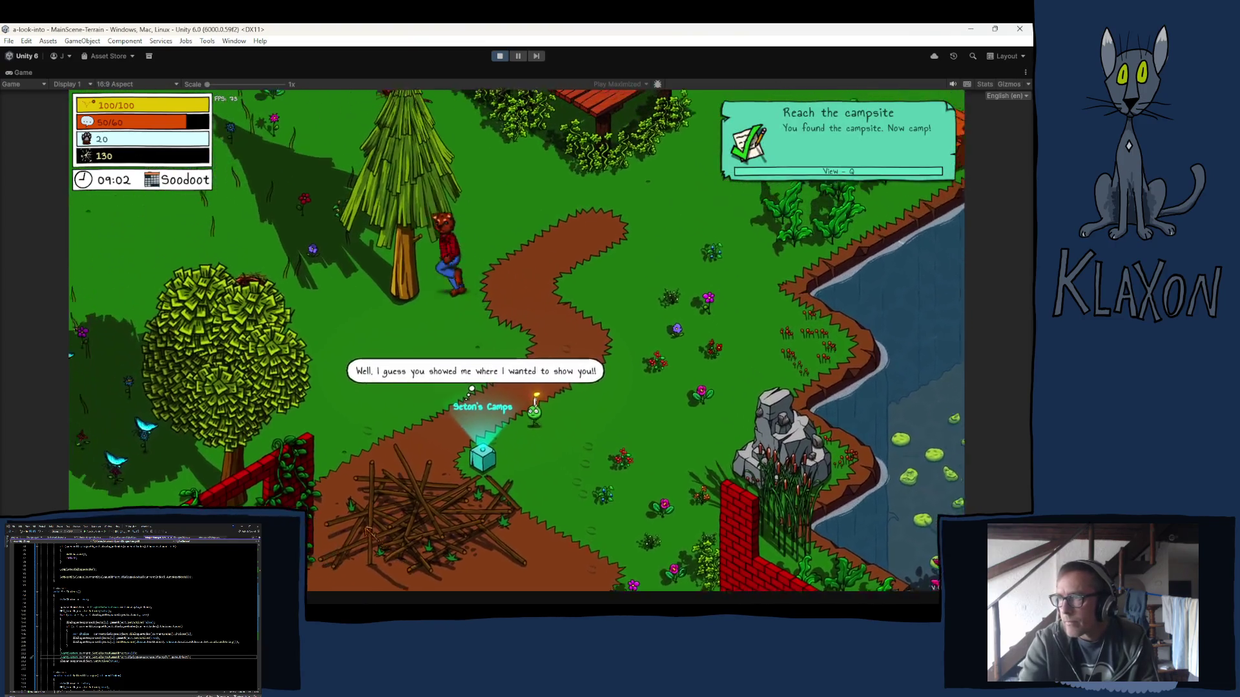
{"action": "key", "text": "w"}
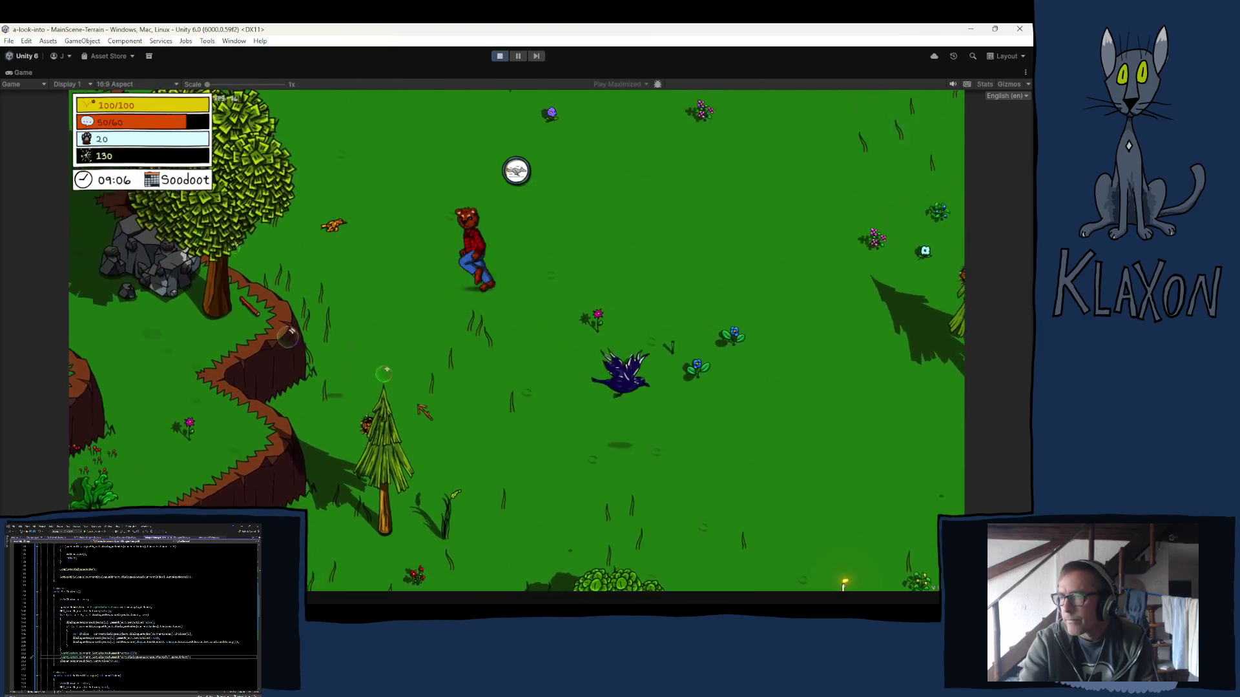
{"action": "key", "text": "w"}
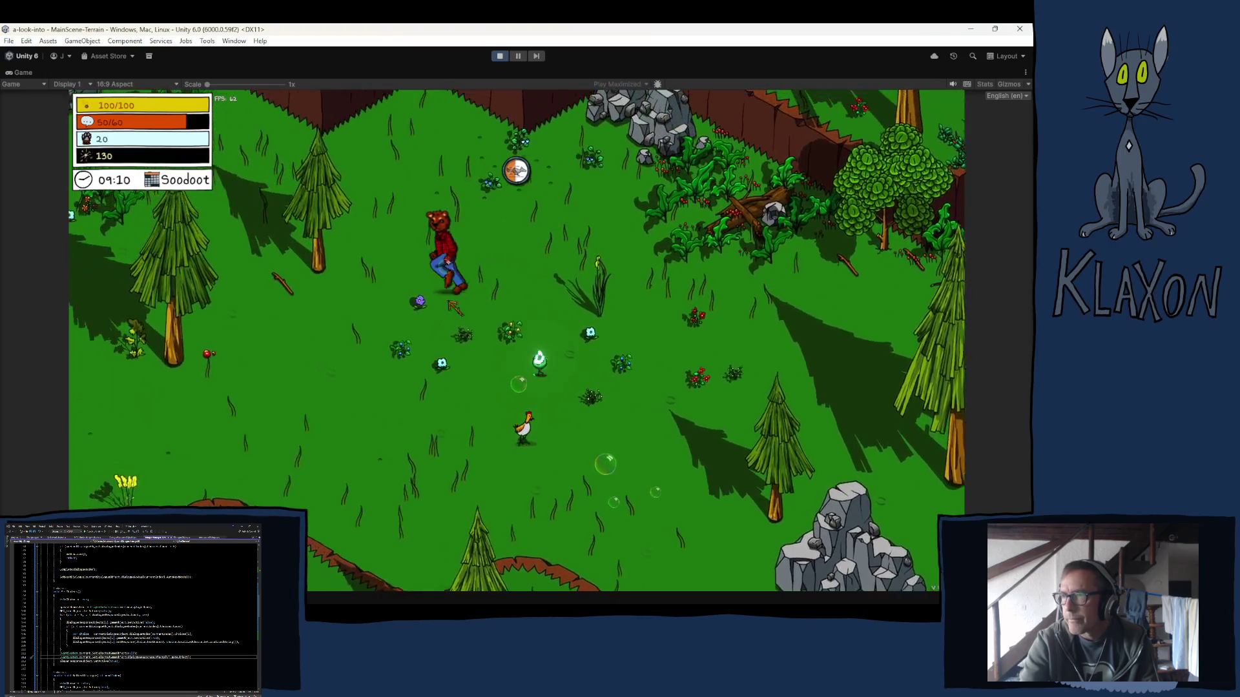
{"action": "key", "text": "w"}
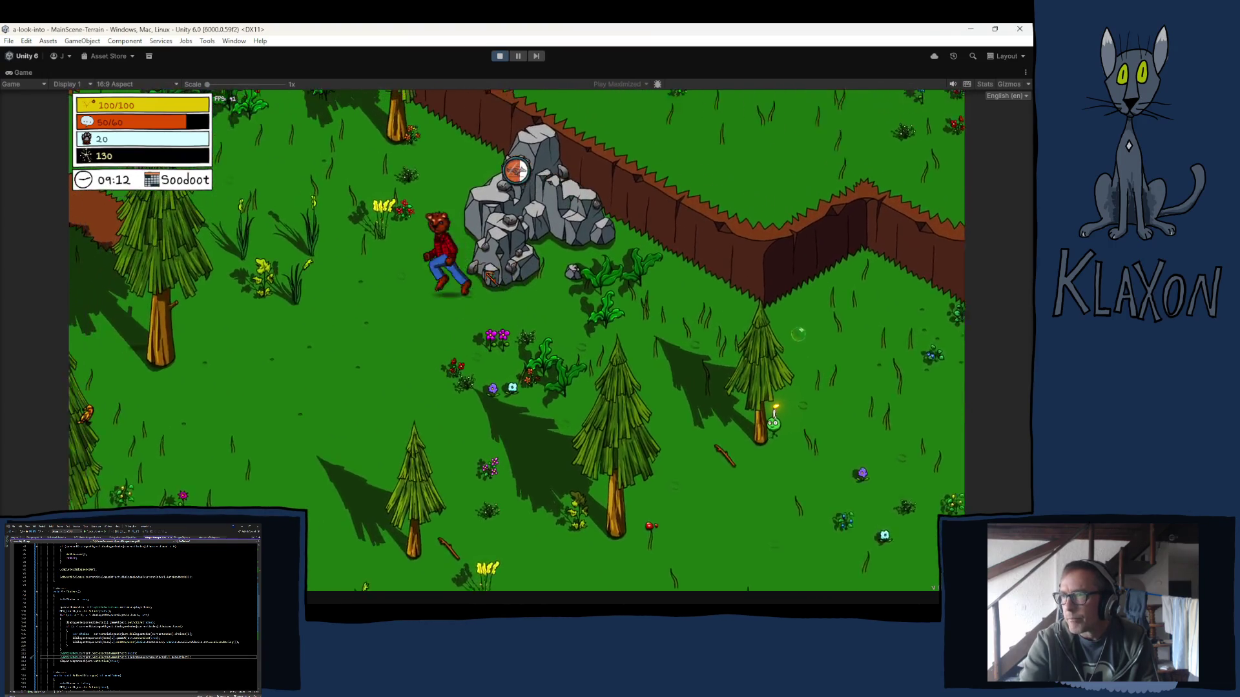
{"action": "key", "text": "w"}
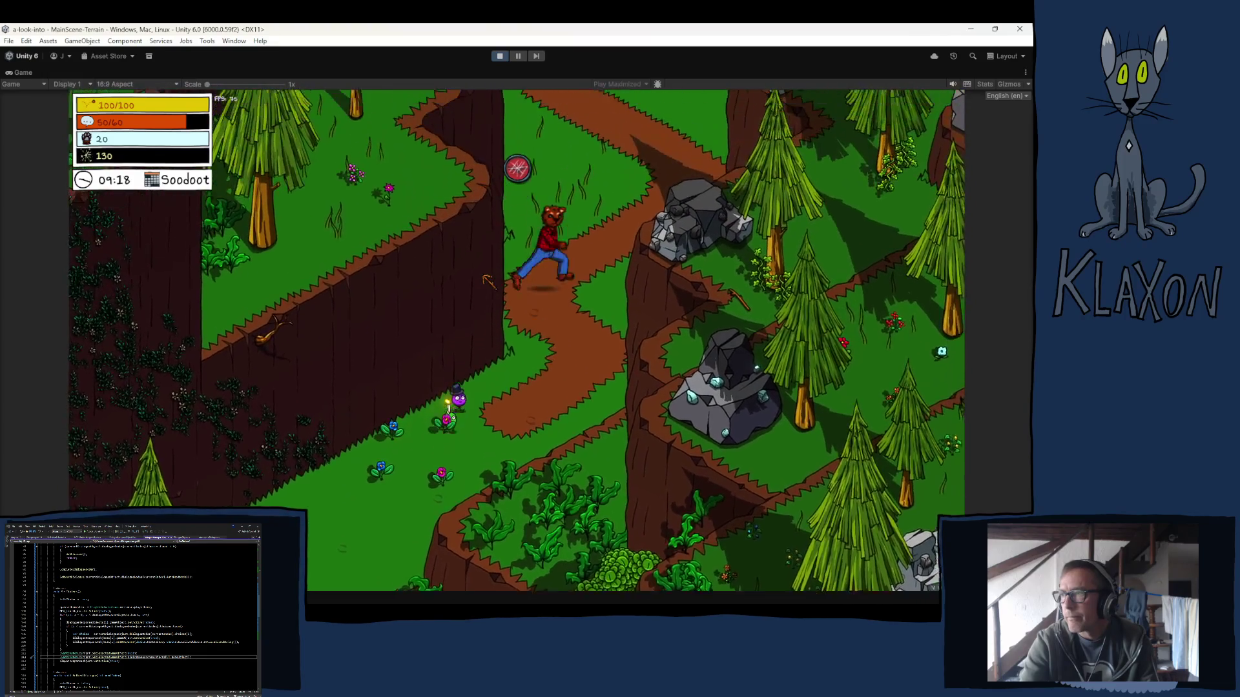
{"action": "key", "text": "w"}
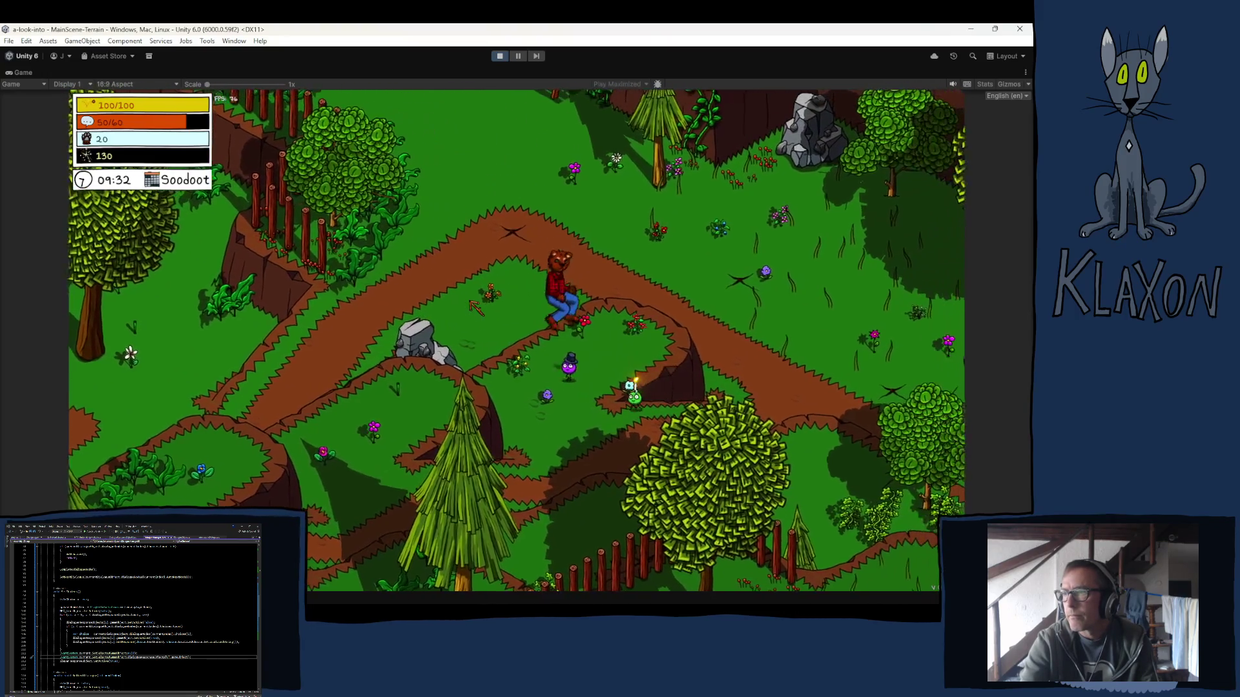
{"action": "key", "text": "a"}
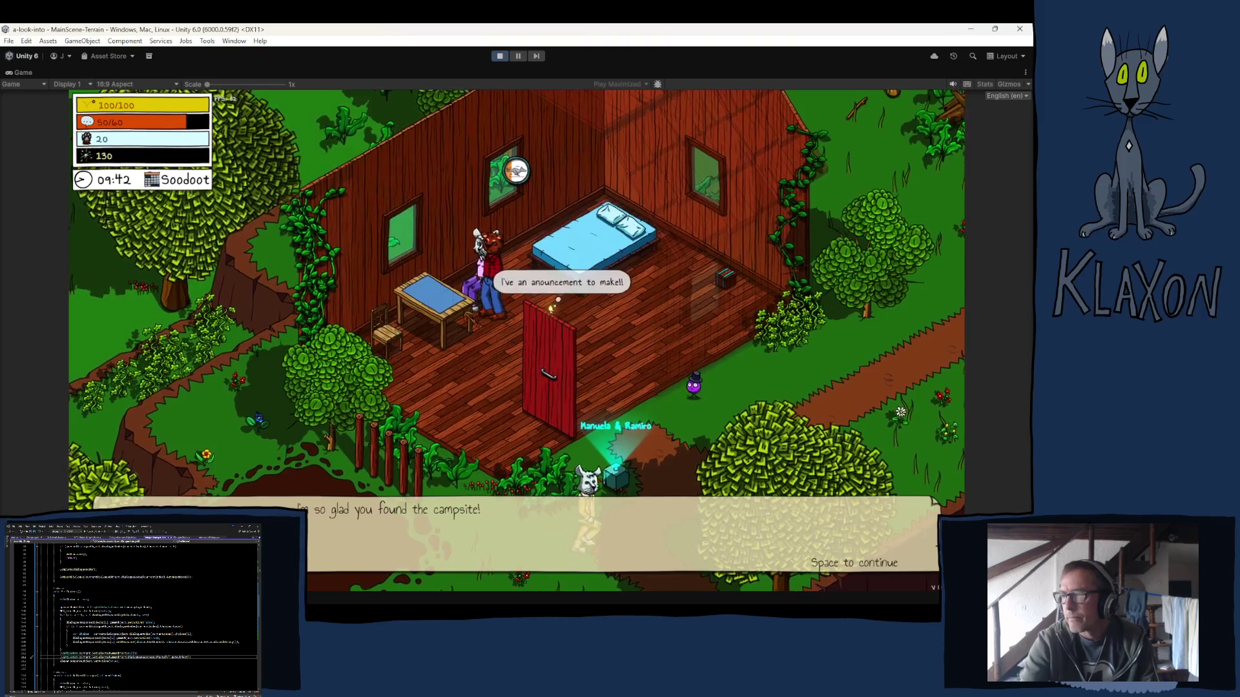
Talk to Manuela and Ramiro at the campsite to receive the farm quest and seed box reminder.
{"action": "key", "text": "space"}
{"action": "key", "text": "d"}
{"action": "key", "text": "d"}
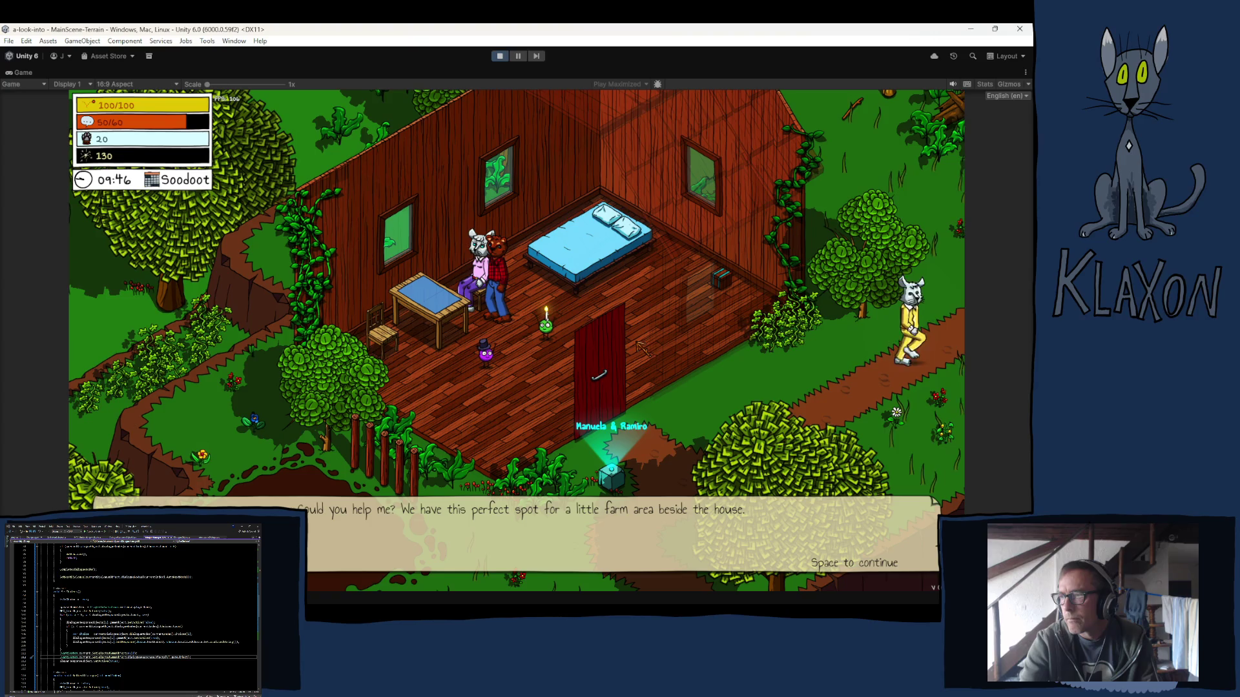
{"action": "key", "text": "space"}
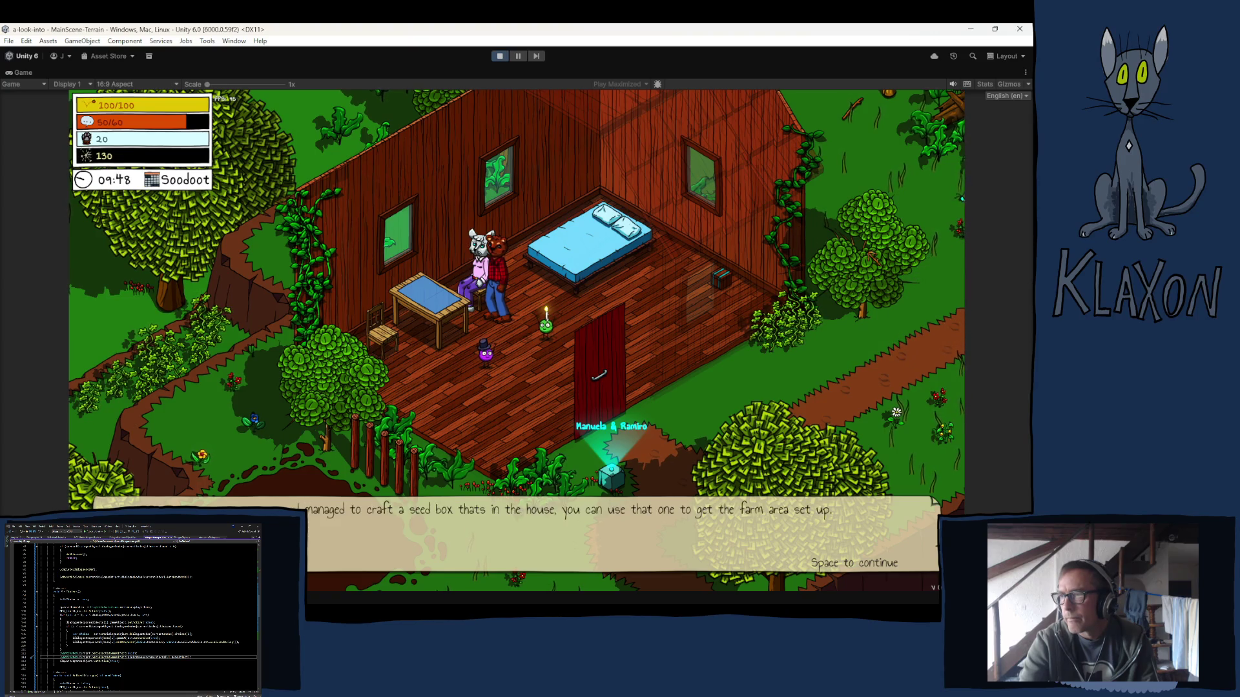
{"action": "key", "text": "s"}
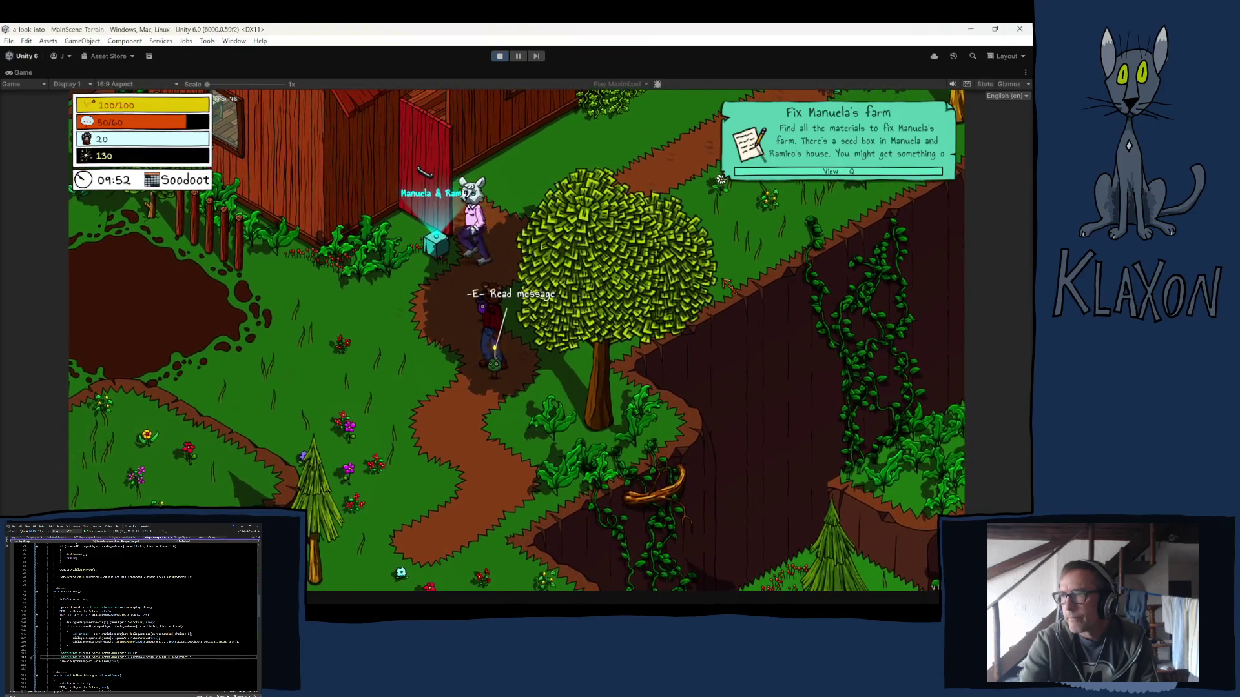
{"action": "key", "text": "a"}
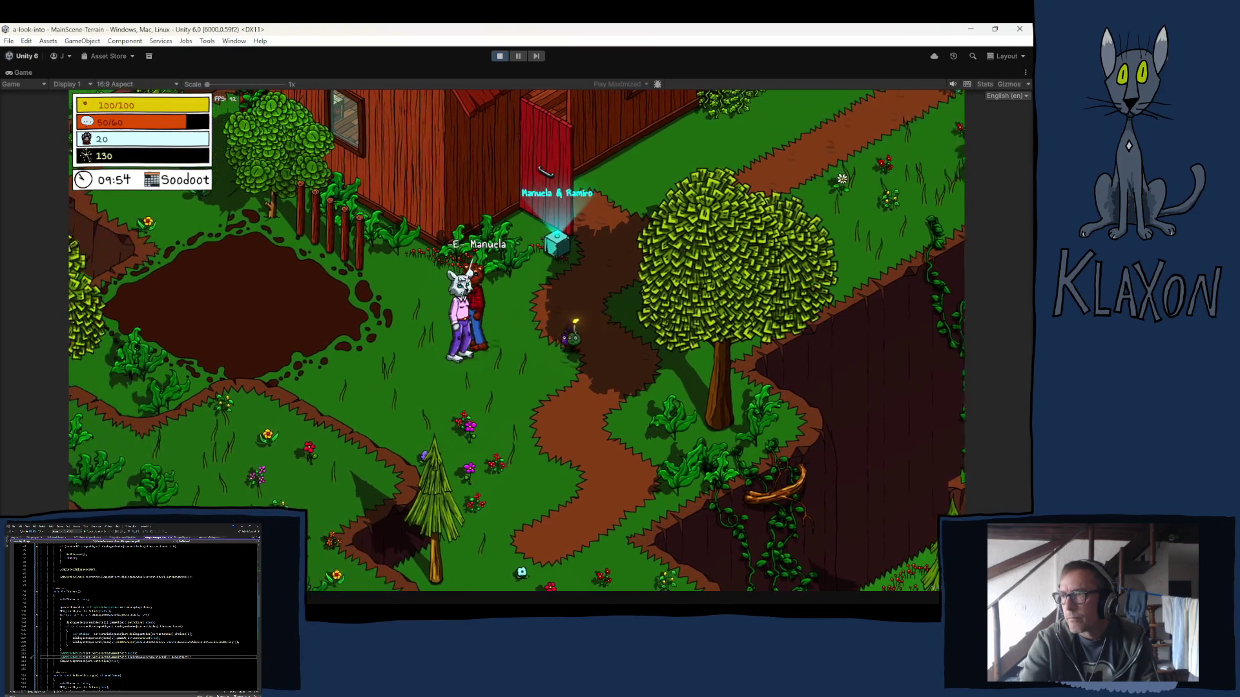
{"action": "key", "text": "e"}
{"action": "key", "text": "space"}
{"action": "key", "text": "space"}
{"action": "key", "text": "space"}
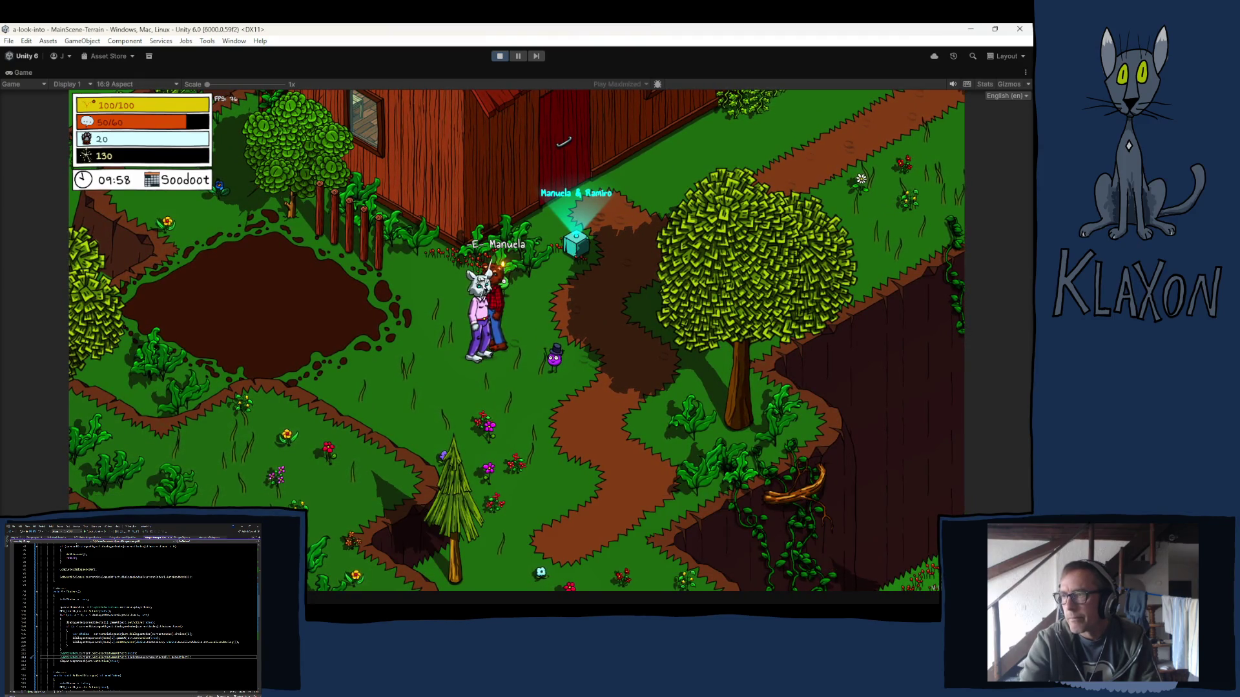
{"action": "key", "text": "e"}
{"action": "key", "text": "space"}
{"action": "key", "text": "space"}
{"action": "key", "text": "space"}
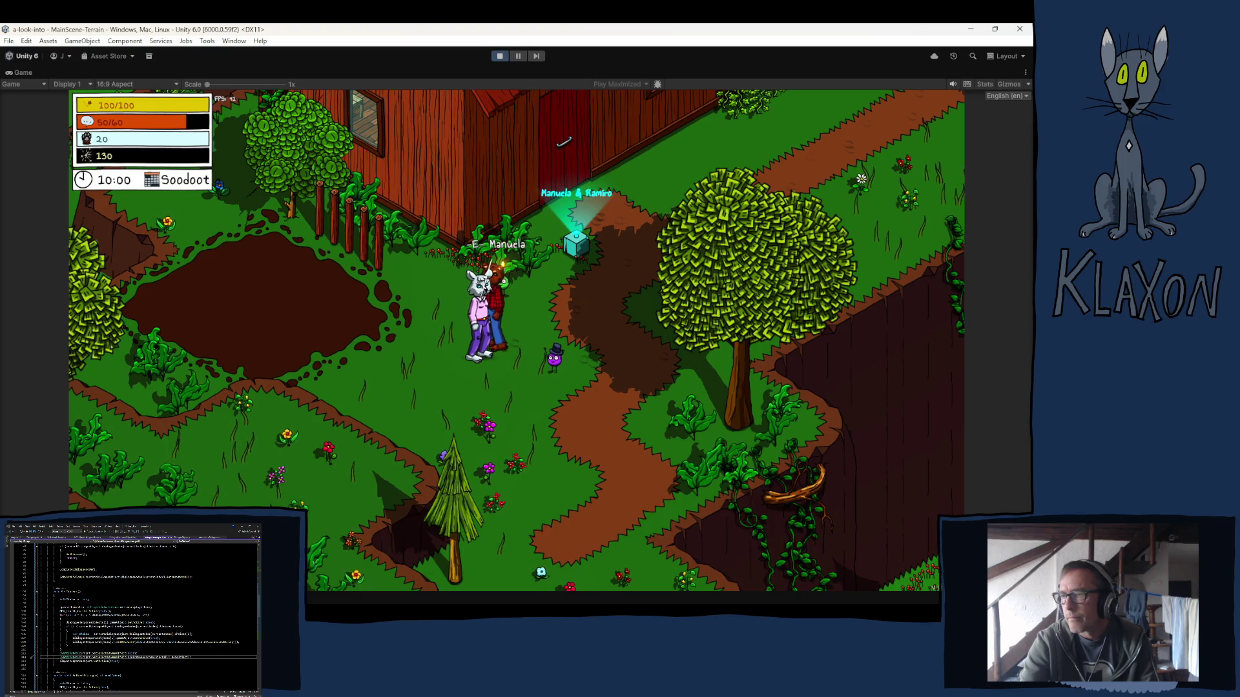
Check the farm area requirements at the dirt plot, then empty the Seed Box inside the house.
{"action": "key", "text": "a"}
{"action": "key", "text": "f"}
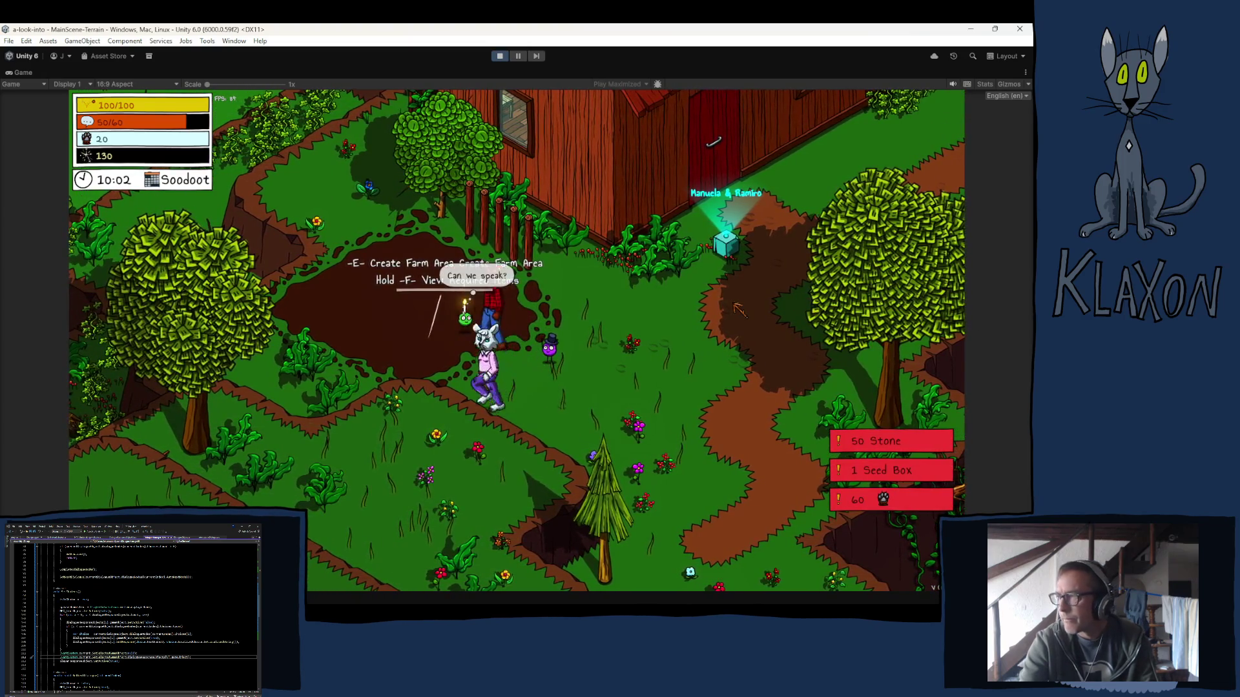
{"action": "key", "text": "w"}
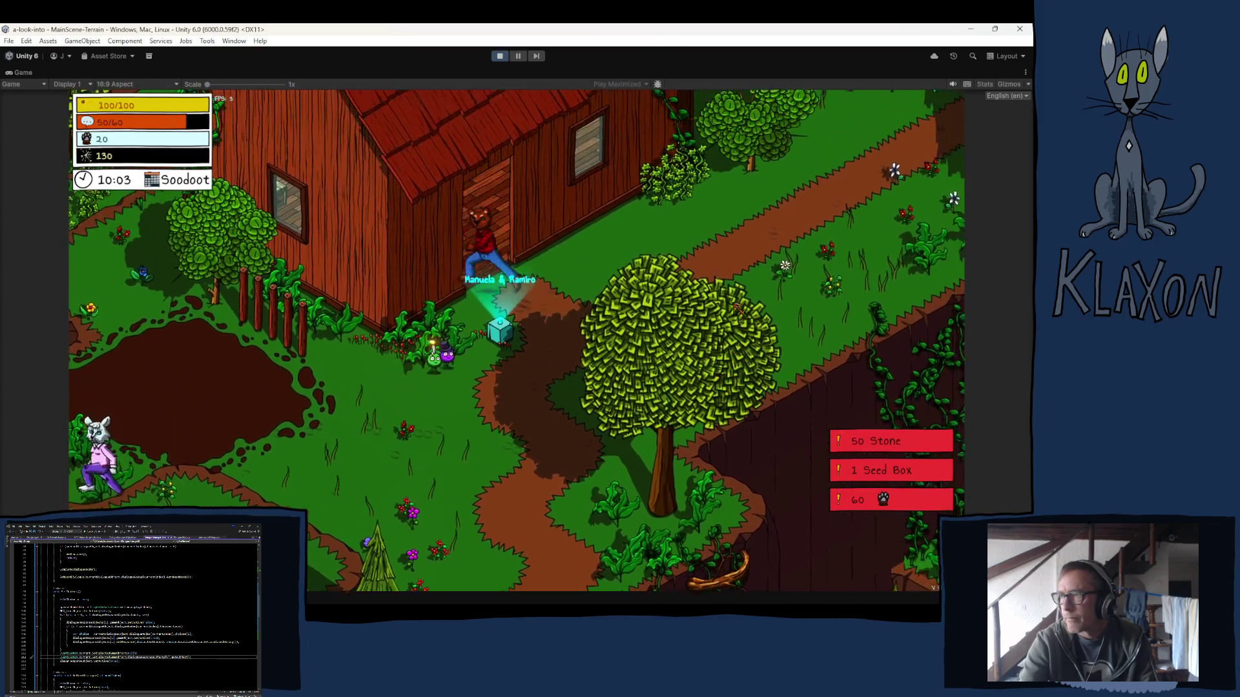
{"action": "key", "text": "e"}
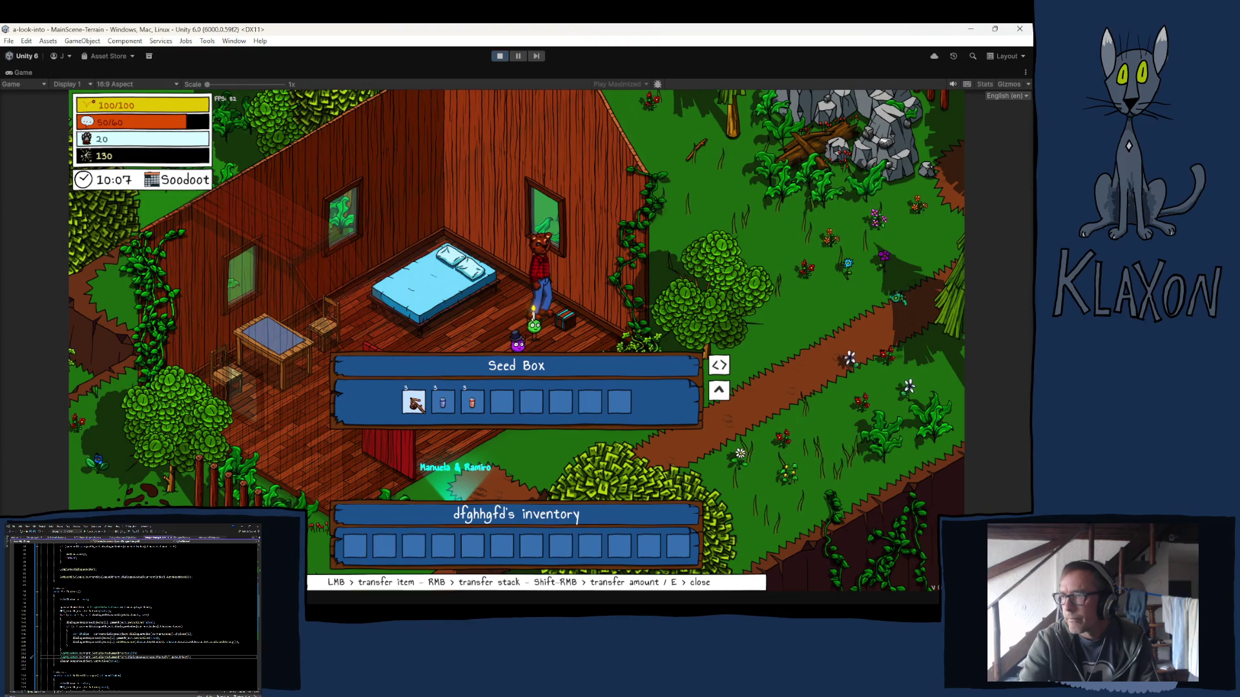
{"action": "right_click", "coordinate": [414, 402]}
{"action": "right_click", "coordinate": [414, 401]}
{"action": "right_click", "coordinate": [414, 402]}
{"action": "key", "text": "e"}
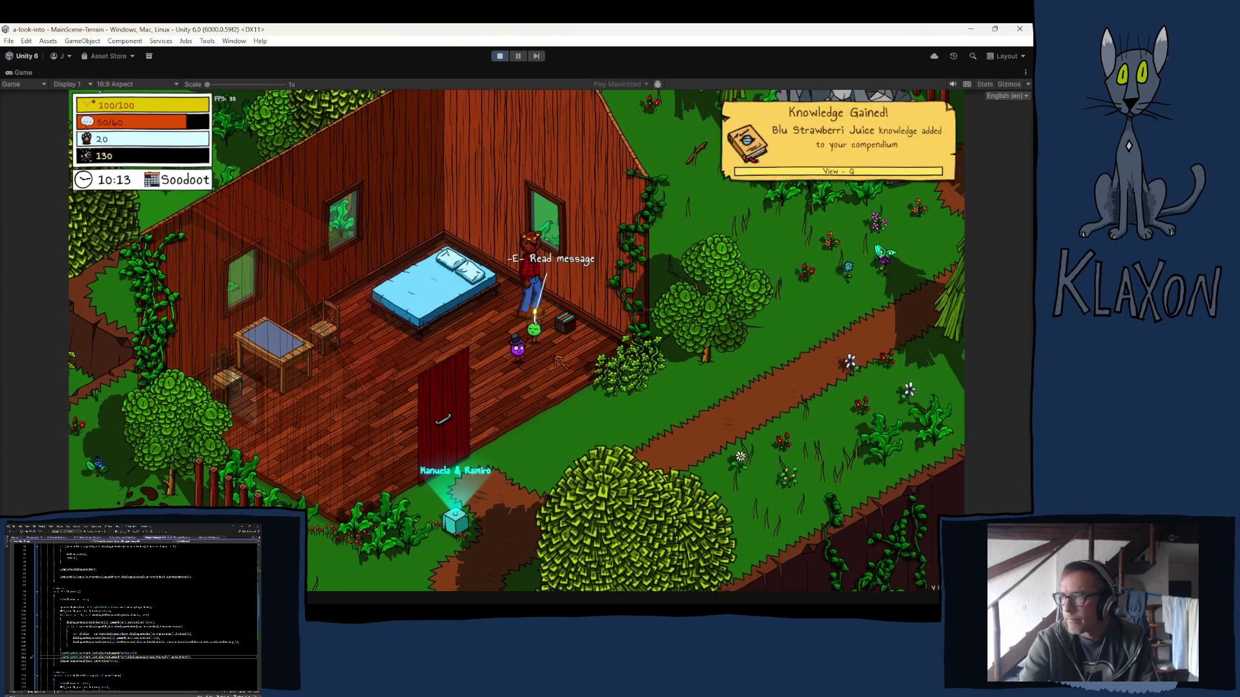
Pick up the Seed Box, then add Stone to the inventory through the debug bar.
{"action": "key", "text": "f"}
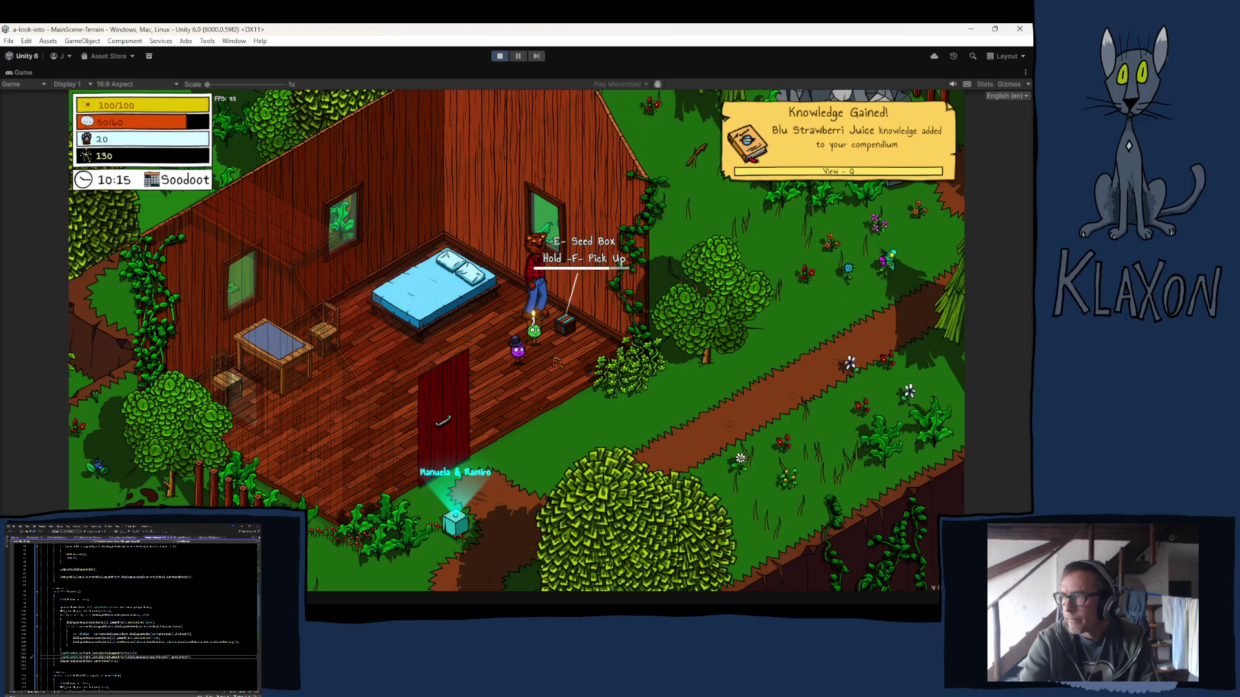
{"action": "key", "text": "s"}
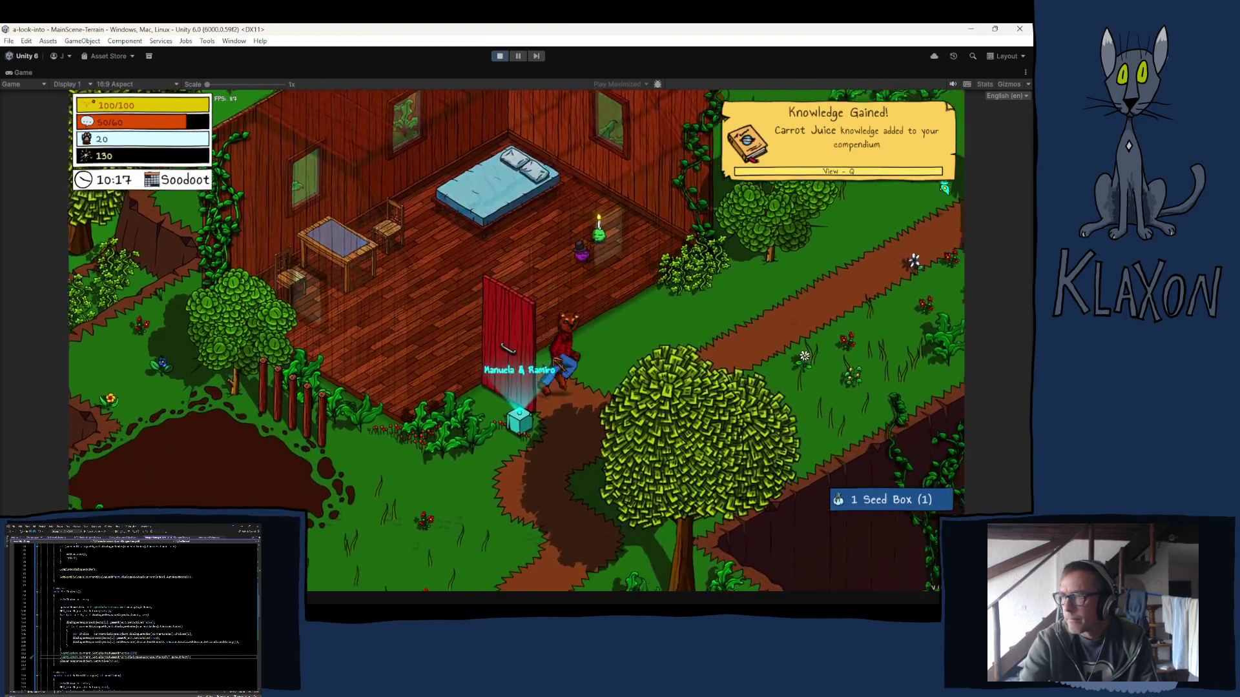
{"action": "key", "text": "w"}
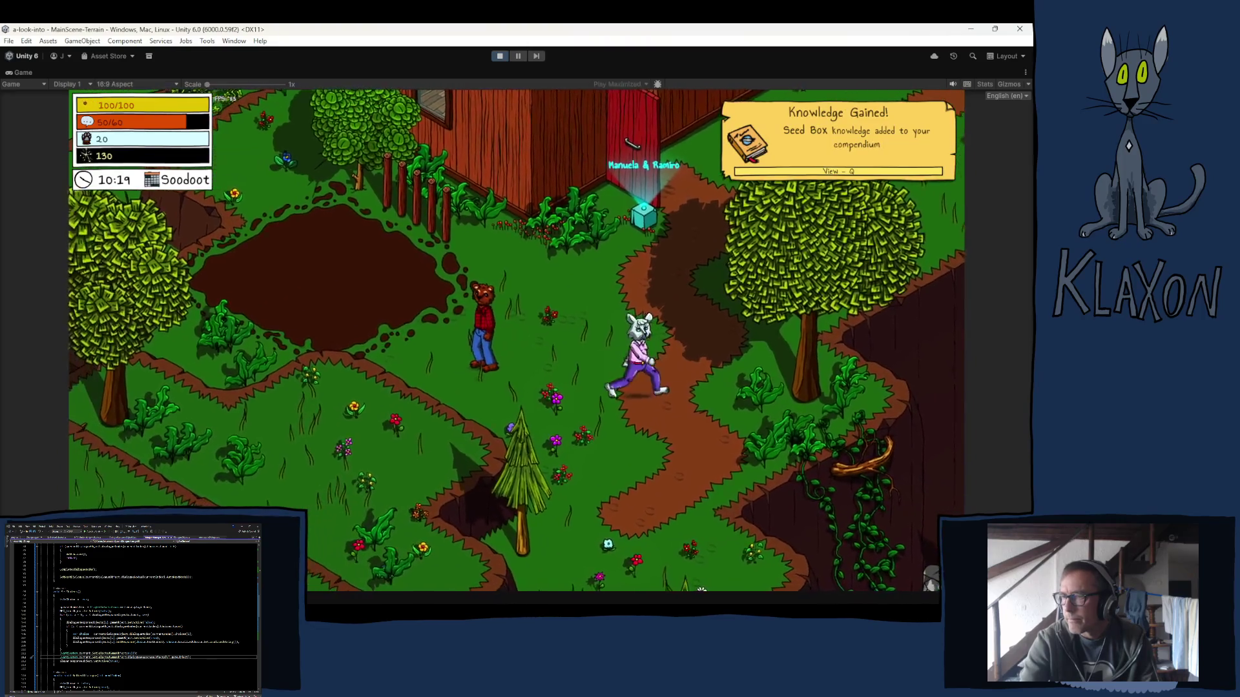
{"action": "left_click", "coordinate": [531, 577]}
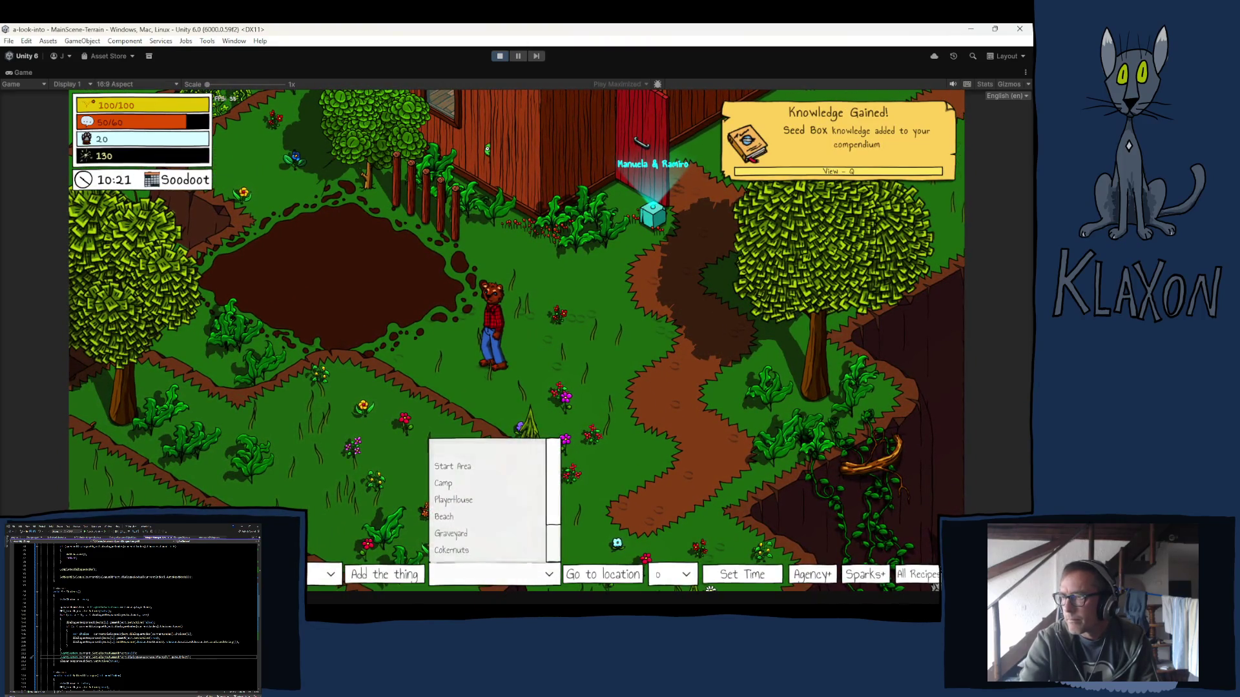
{"action": "left_click", "coordinate": [329, 575]}
{"action": "left_click", "coordinate": [329, 574]}
{"action": "scroll", "coordinate": [220, 475], "scroll_direction": "down", "scroll_amount": 10}
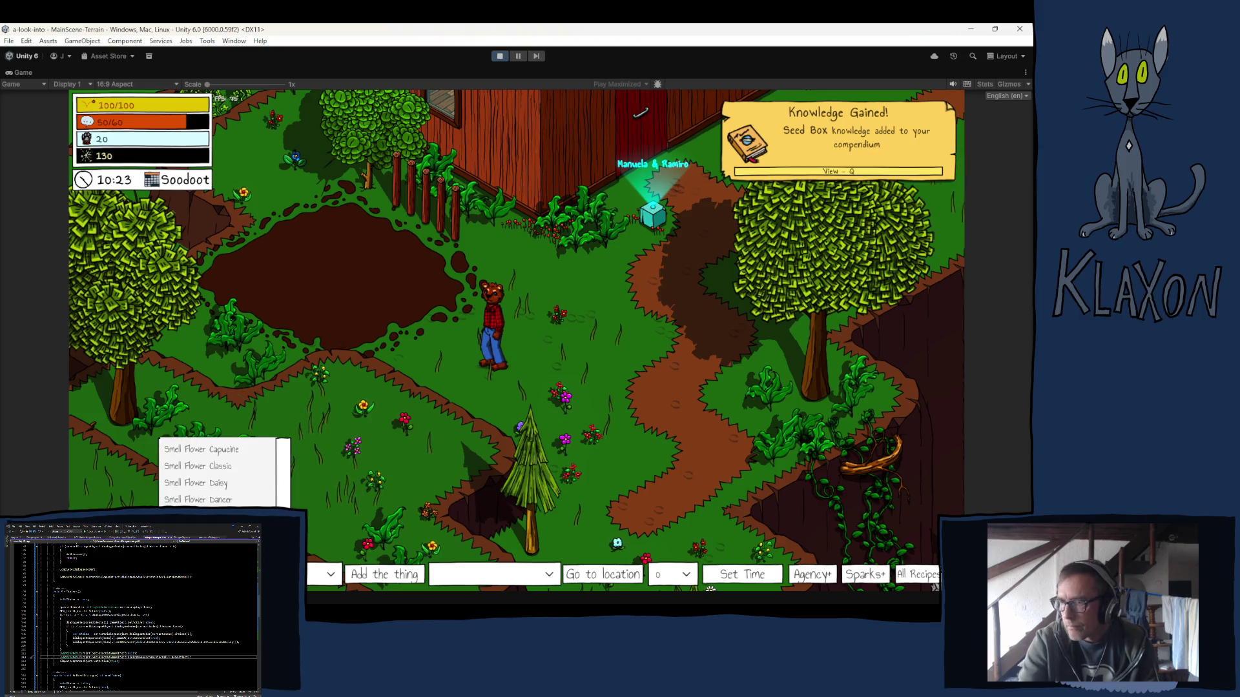
{"action": "scroll", "coordinate": [210, 481], "scroll_direction": "down", "scroll_amount": 5}
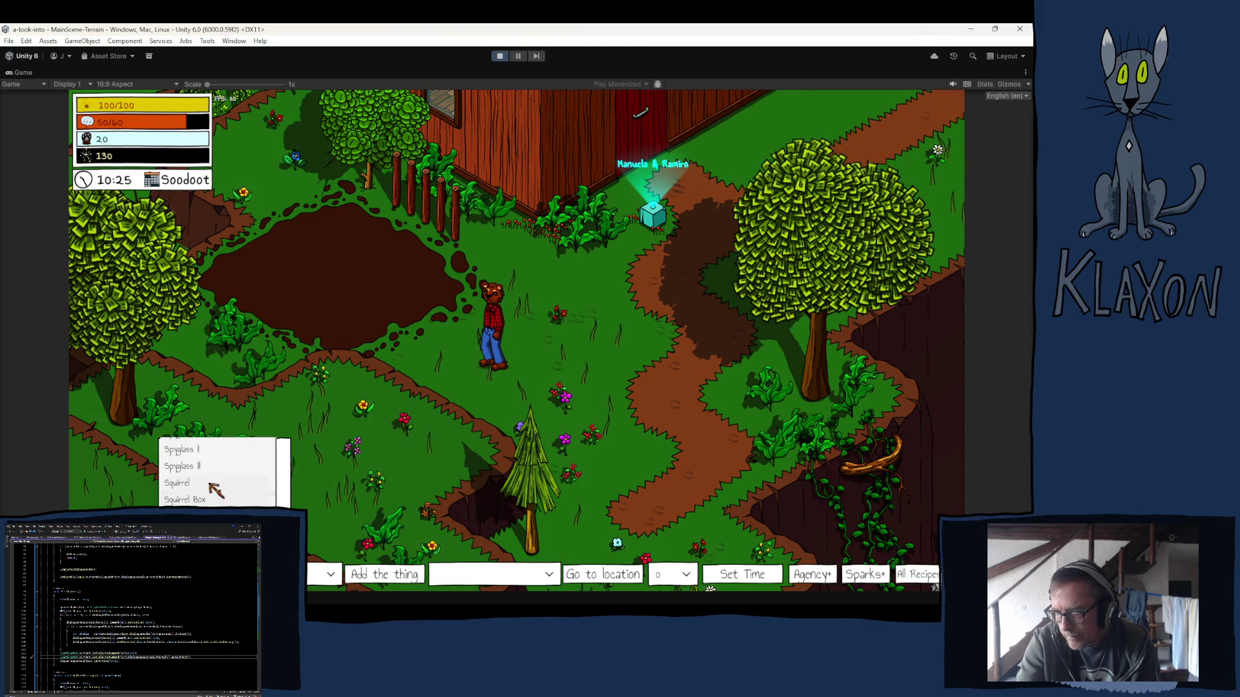
{"action": "scroll", "coordinate": [207, 479], "scroll_direction": "down", "scroll_amount": 4}
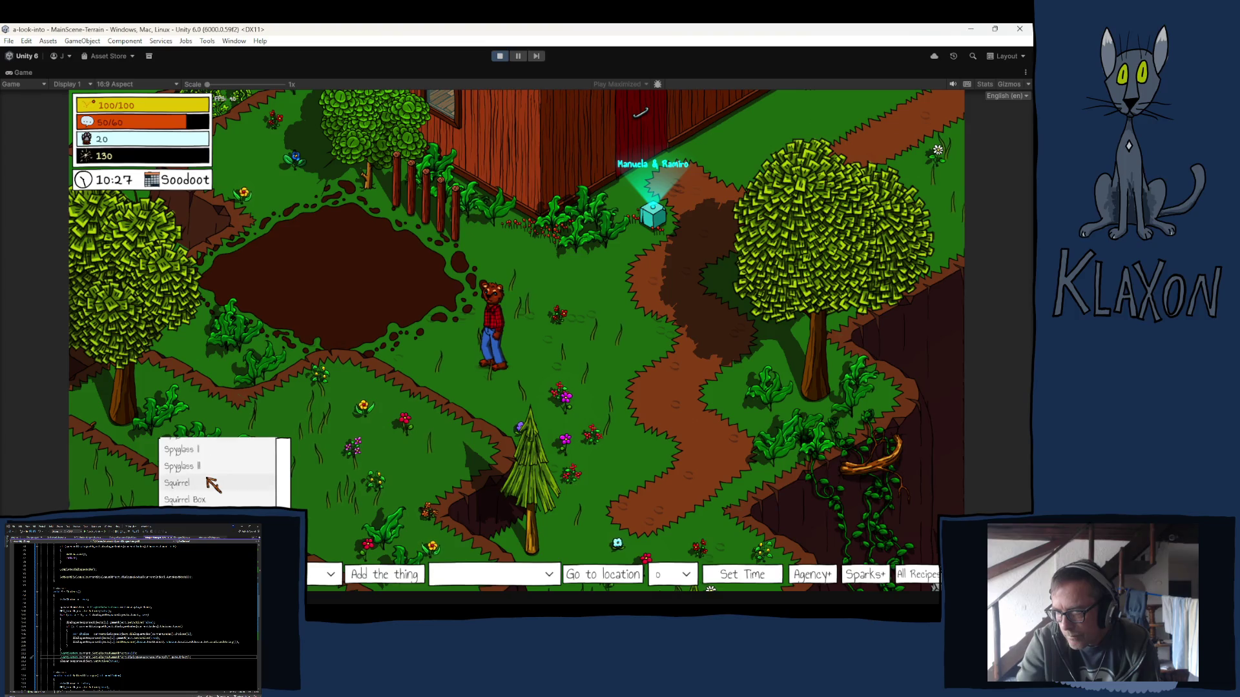
{"action": "left_click", "coordinate": [195, 481]}
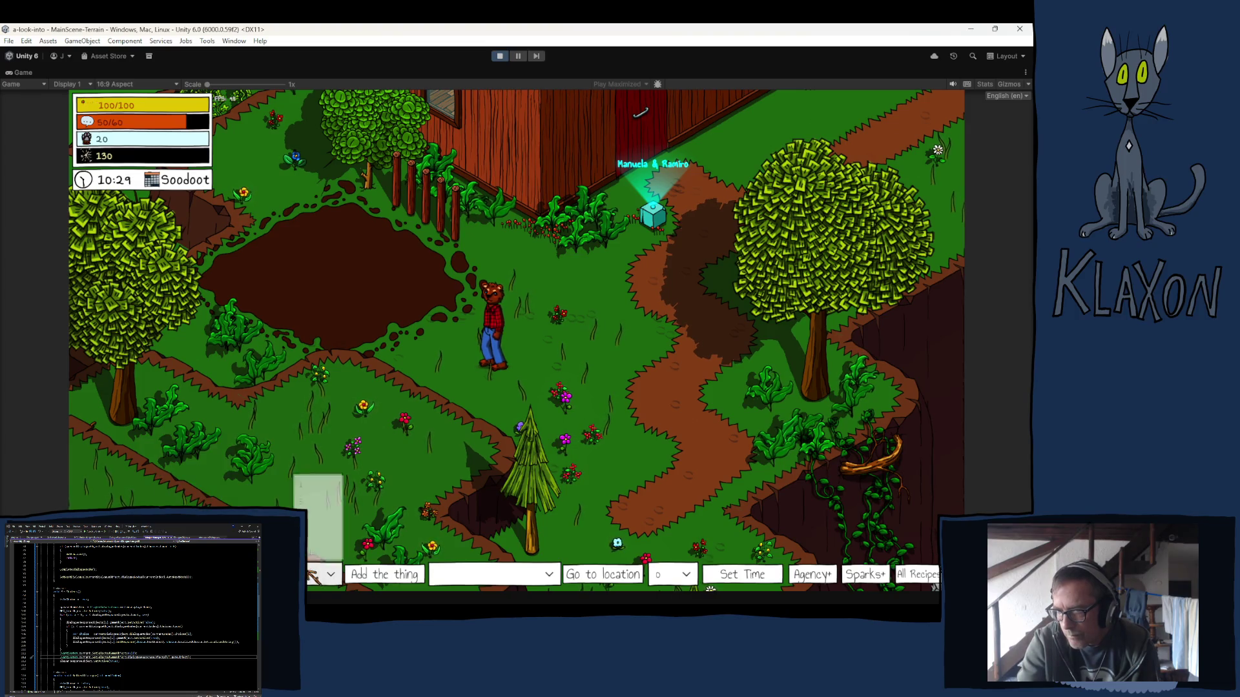
{"action": "left_click", "coordinate": [356, 573]}
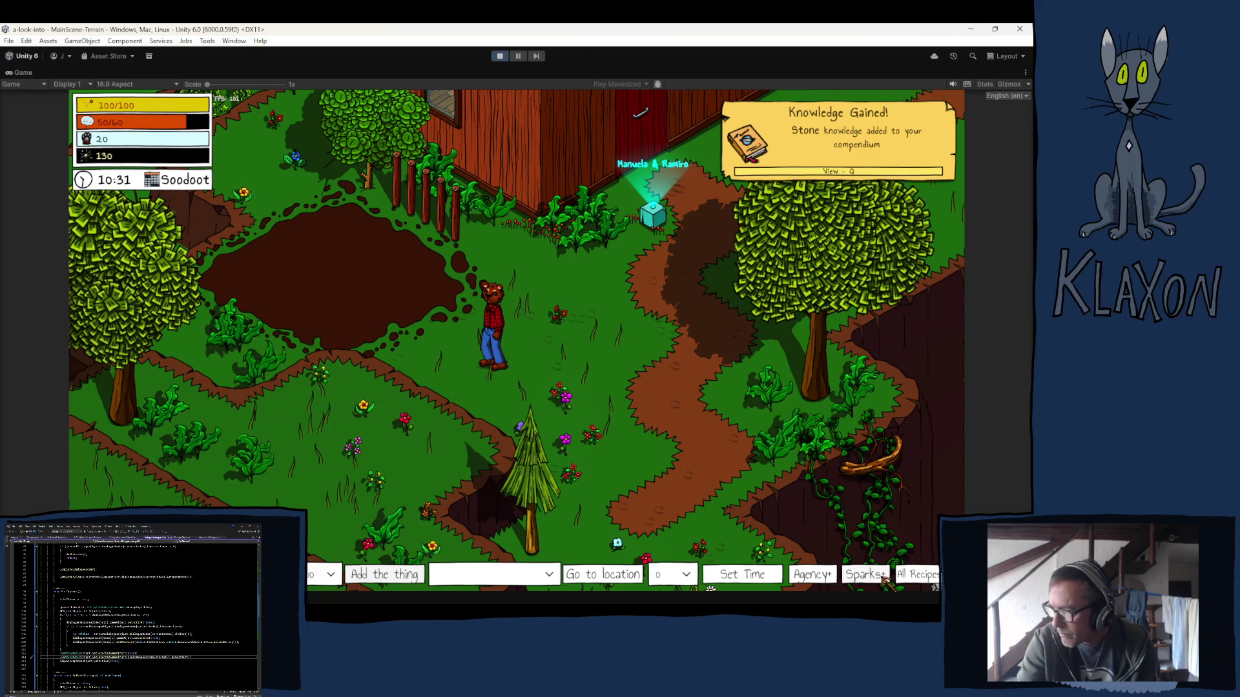
Raise agency to 320 with Agency+ and create the farm area on the mud patch.
{"action": "left_click", "coordinate": [818, 578]}
{"action": "left_click", "coordinate": [818, 579]}
{"action": "left_click", "coordinate": [817, 579]}
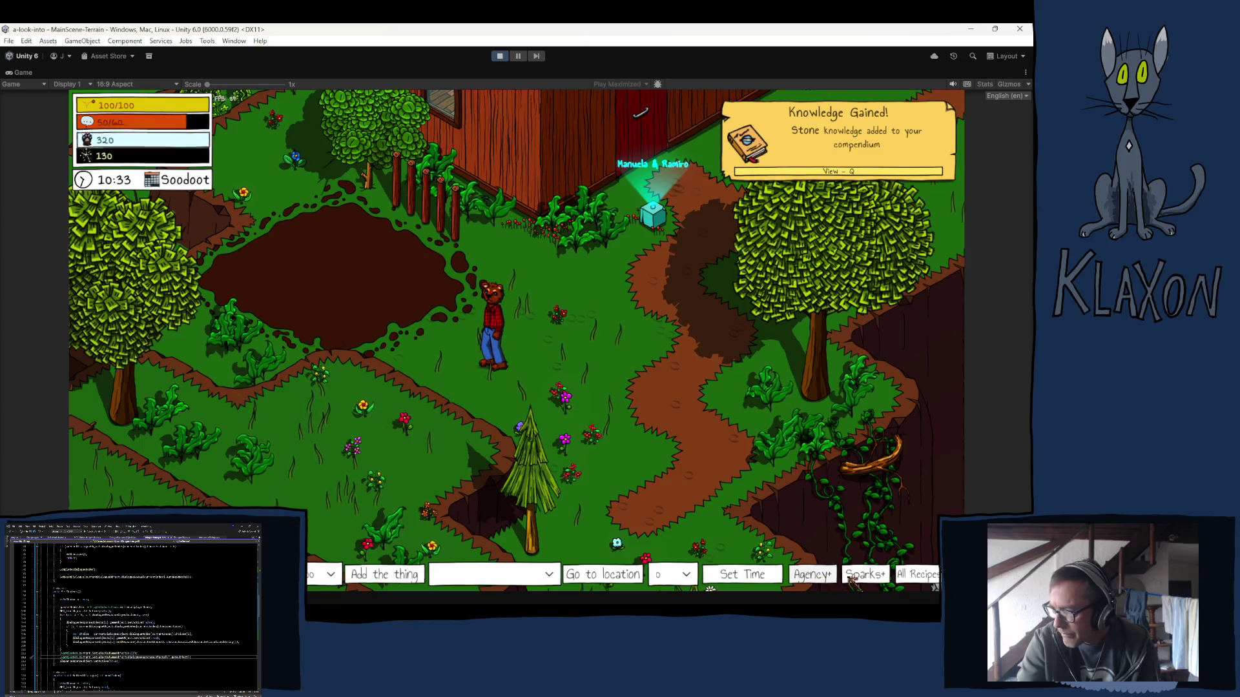
{"action": "left_click", "coordinate": [935, 587]}
{"action": "key", "text": "w"}
{"action": "key", "text": "e"}
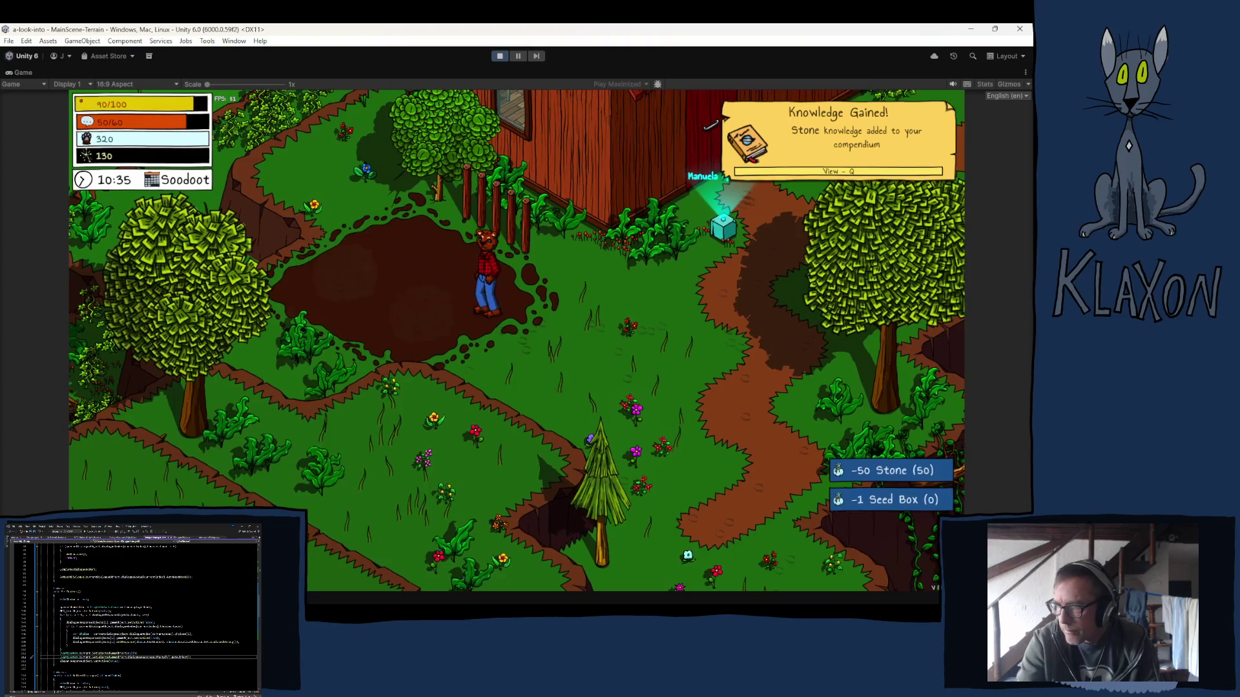